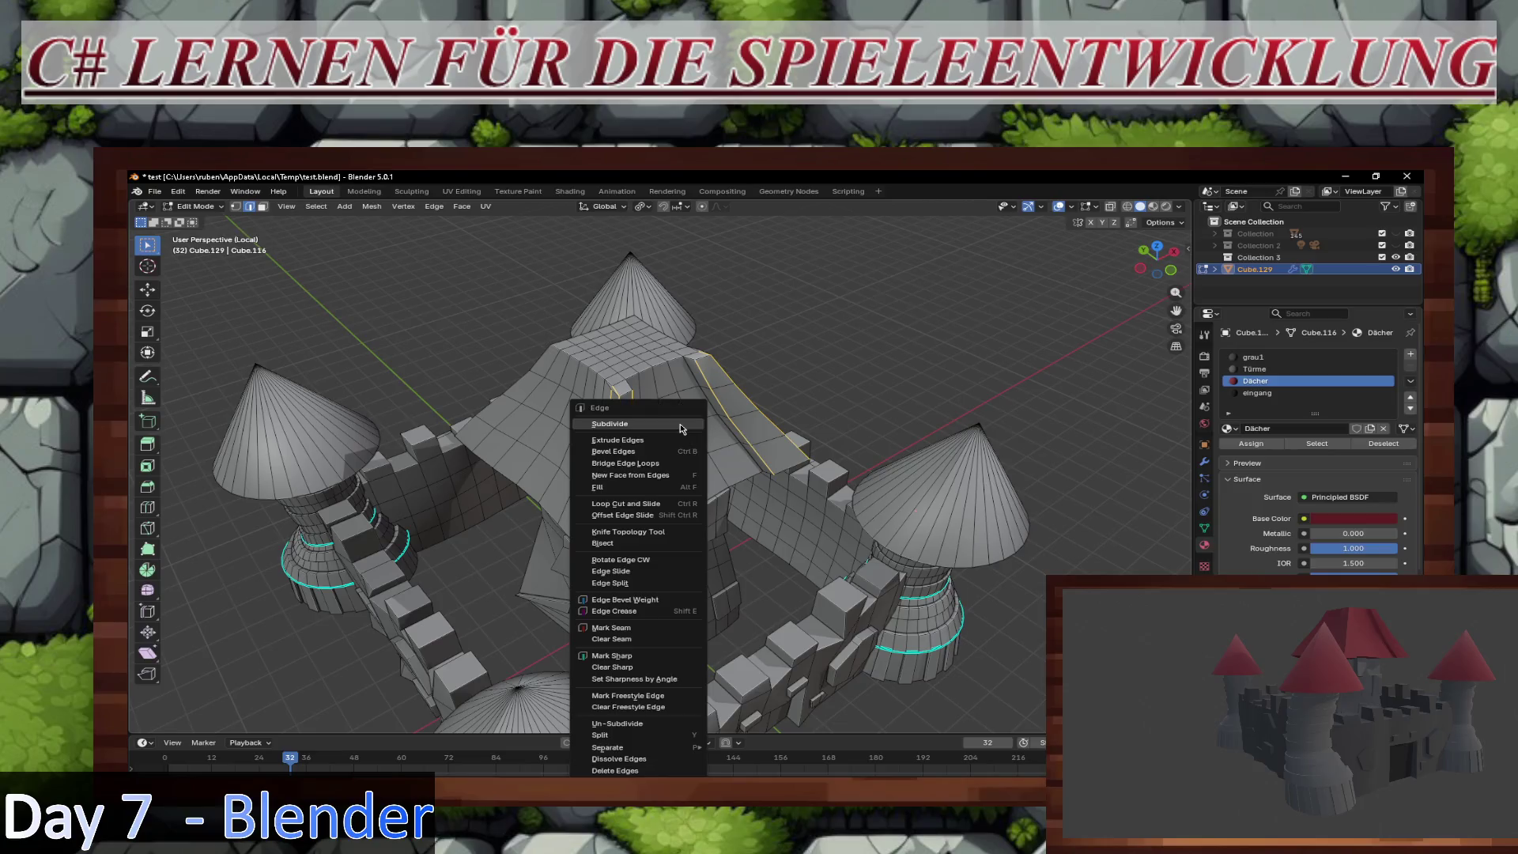
Step: Mark the roof edges sharp and select a strip of faces along one roof edge
left_click(662, 660)
mouse_move(869, 440)
middle_mouse_down()
mouse_move(756, 472)
mouse_move(763, 506)
middle_mouse_up()
scroll(757, 472, "up", 5)
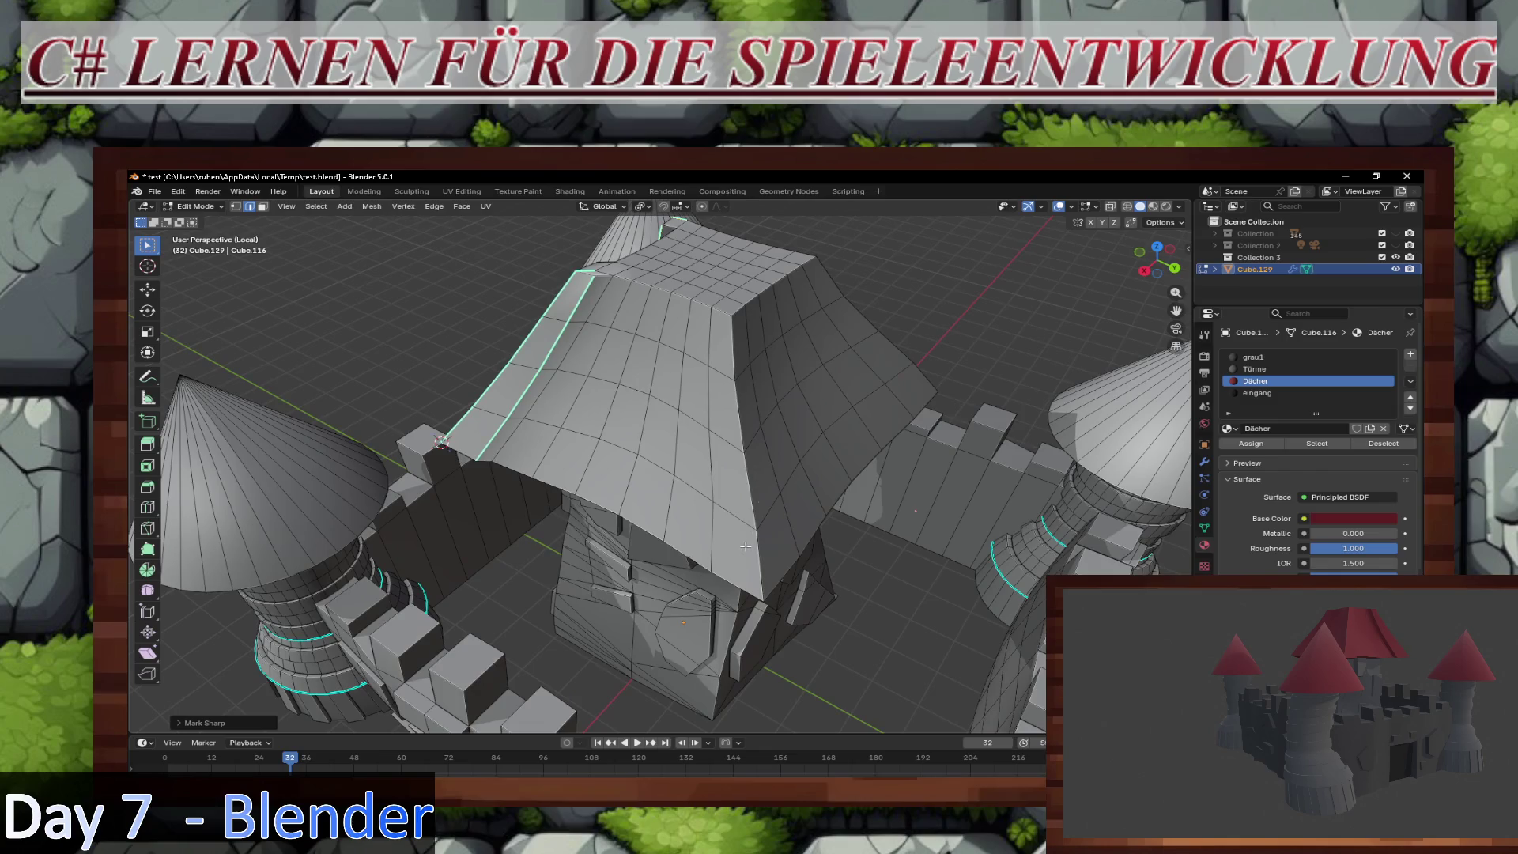
key("3")
left_click(767, 543)
left_click(769, 543, "shift")
left_click(763, 467, "shift")
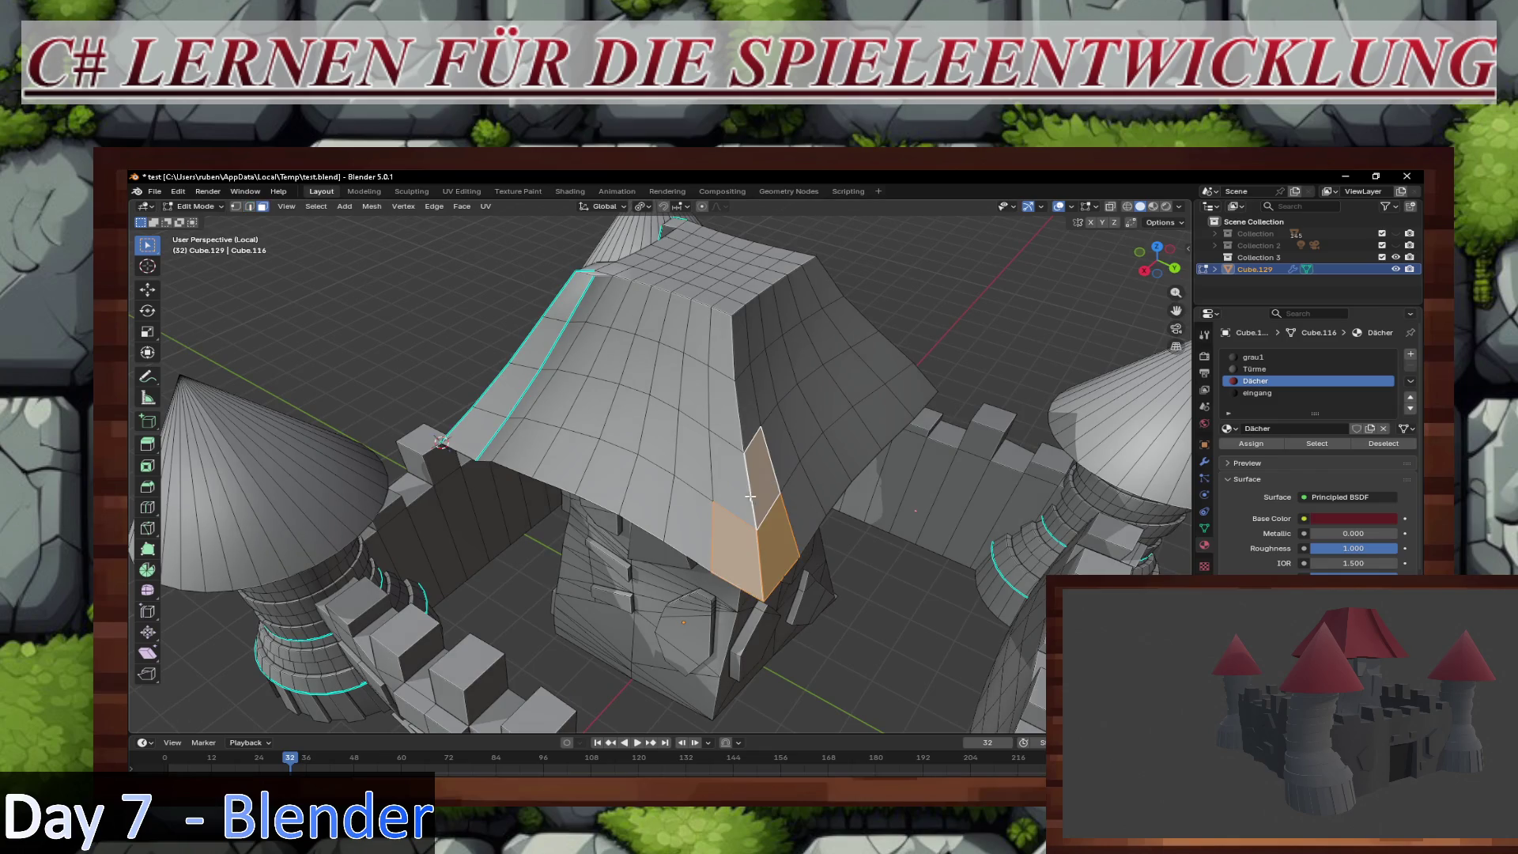
left_click(739, 487, "shift")
left_click(729, 407, "shift")
left_click(724, 354, "shift")
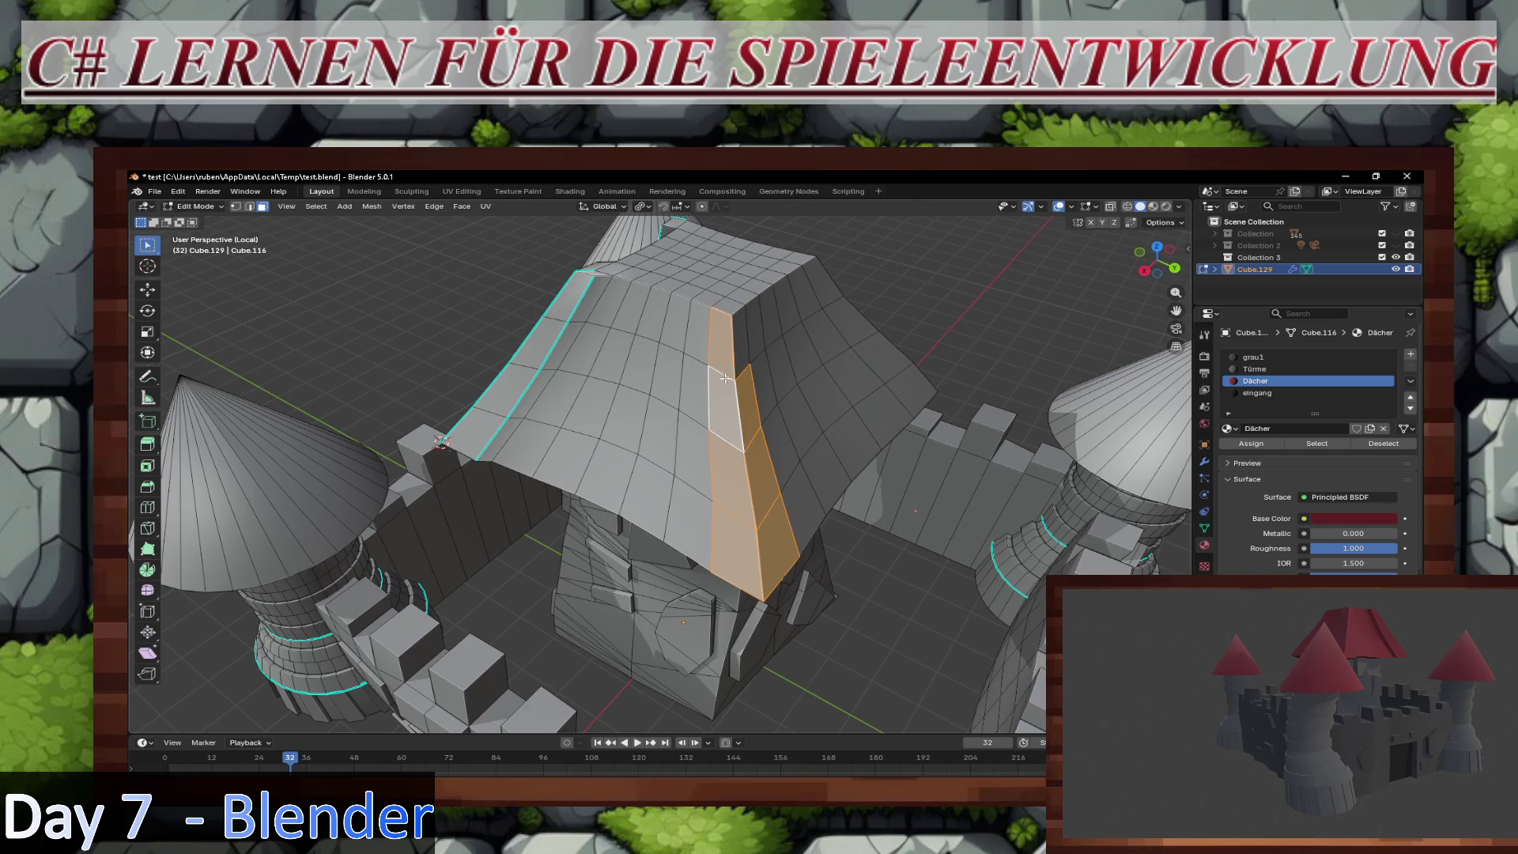
Step: Extrude the first roof-edge strip and move it outward as a raised ridge
mouse_move(724, 353)
middle_mouse_down()
mouse_move(842, 452)
mouse_move(831, 421)
mouse_move(609, 369)
middle_mouse_up()
key("e")
left_click(843, 453)
key("g")
left_click(829, 408)
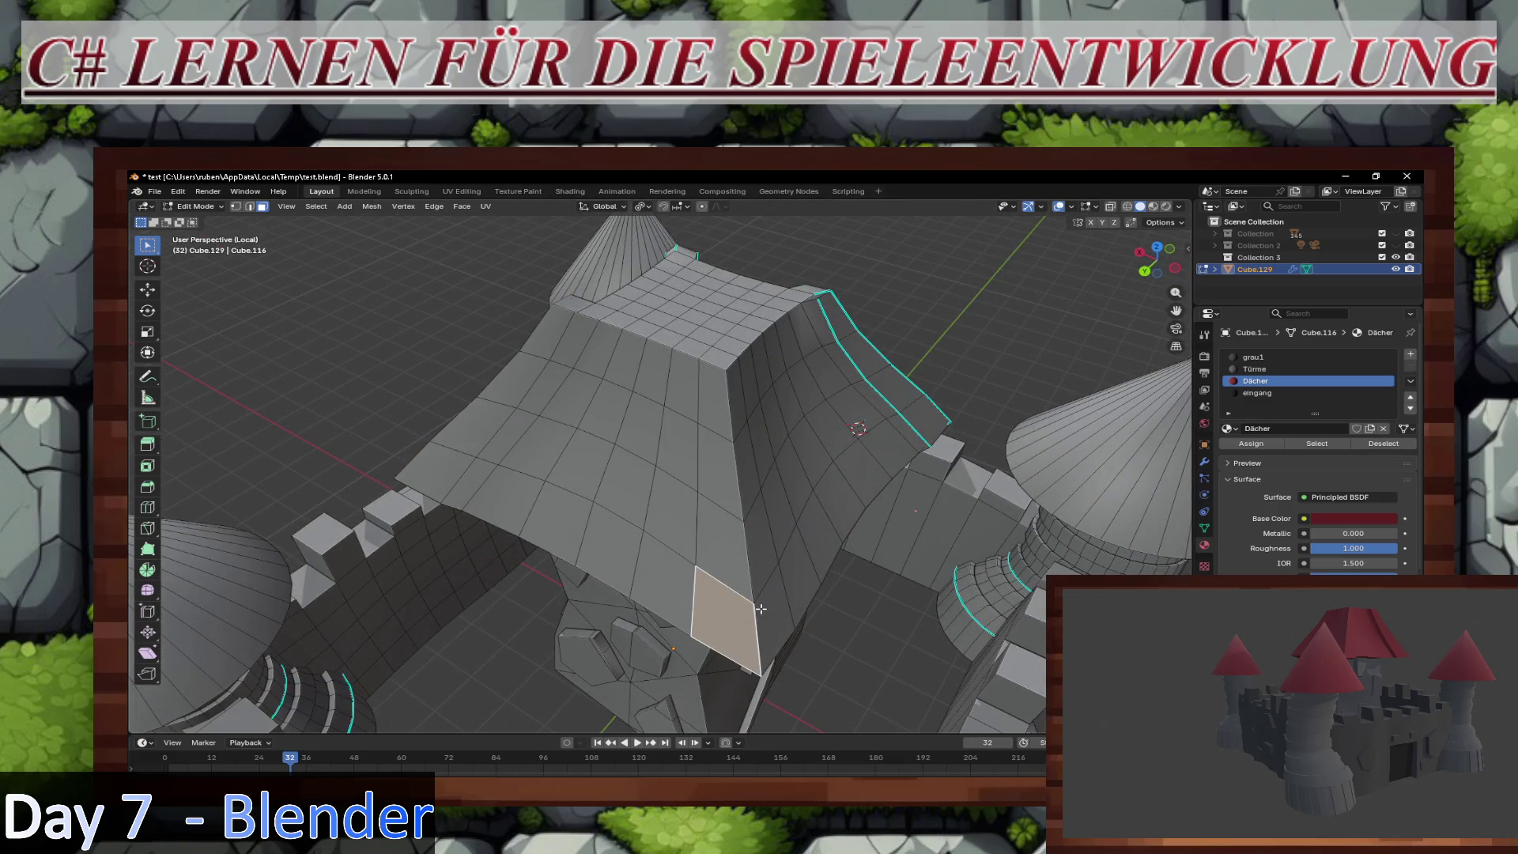
Step: Extrude a face strip along the other roof edge, push it outward, and exit Edit Mode
mouse_move(723, 614)
left_mouse_down()
mouse_move(747, 505)
mouse_move(739, 372)
left_mouse_up()
mouse_move(739, 372)
middle_mouse_down()
mouse_move(790, 443)
mouse_move(887, 504)
middle_mouse_up()
key("e")
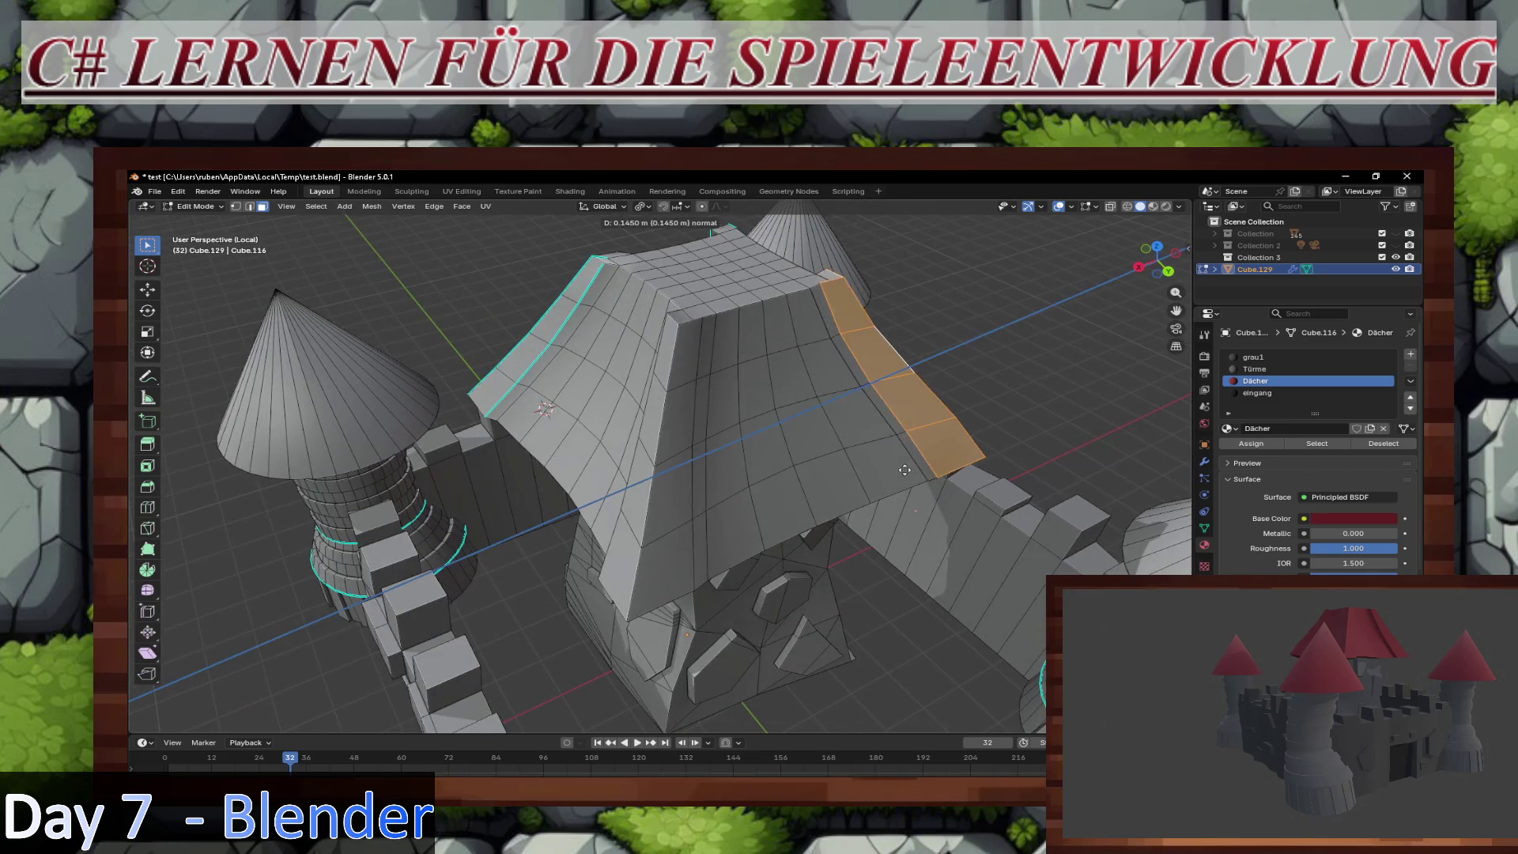
left_click(905, 469)
key("g")
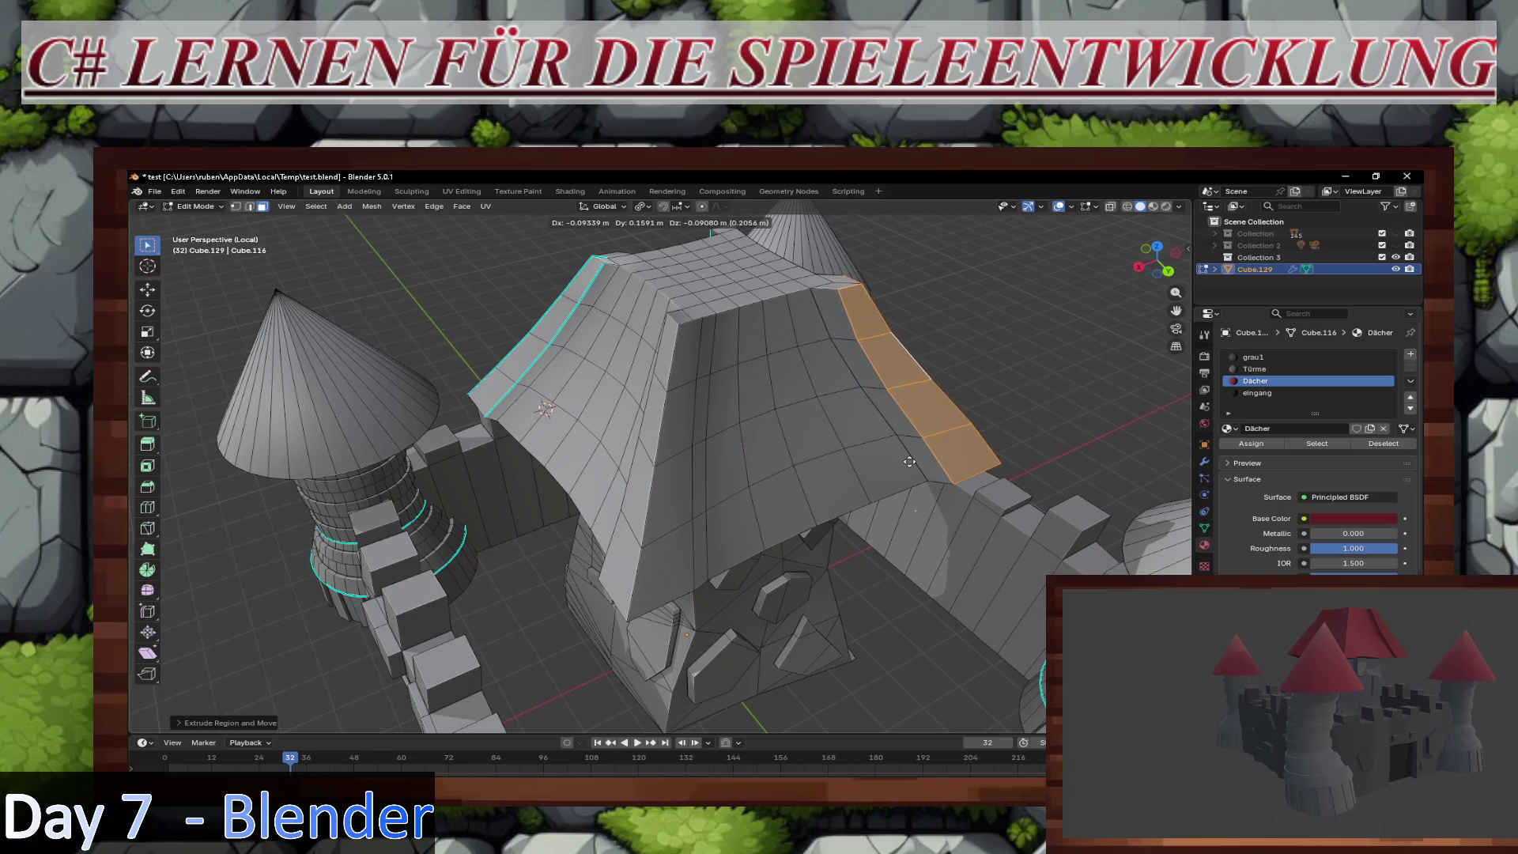
left_click(906, 459)
mouse_move(1027, 434)
middle_mouse_down()
mouse_move(776, 455)
mouse_move(769, 480)
middle_mouse_up()
key("Tab")
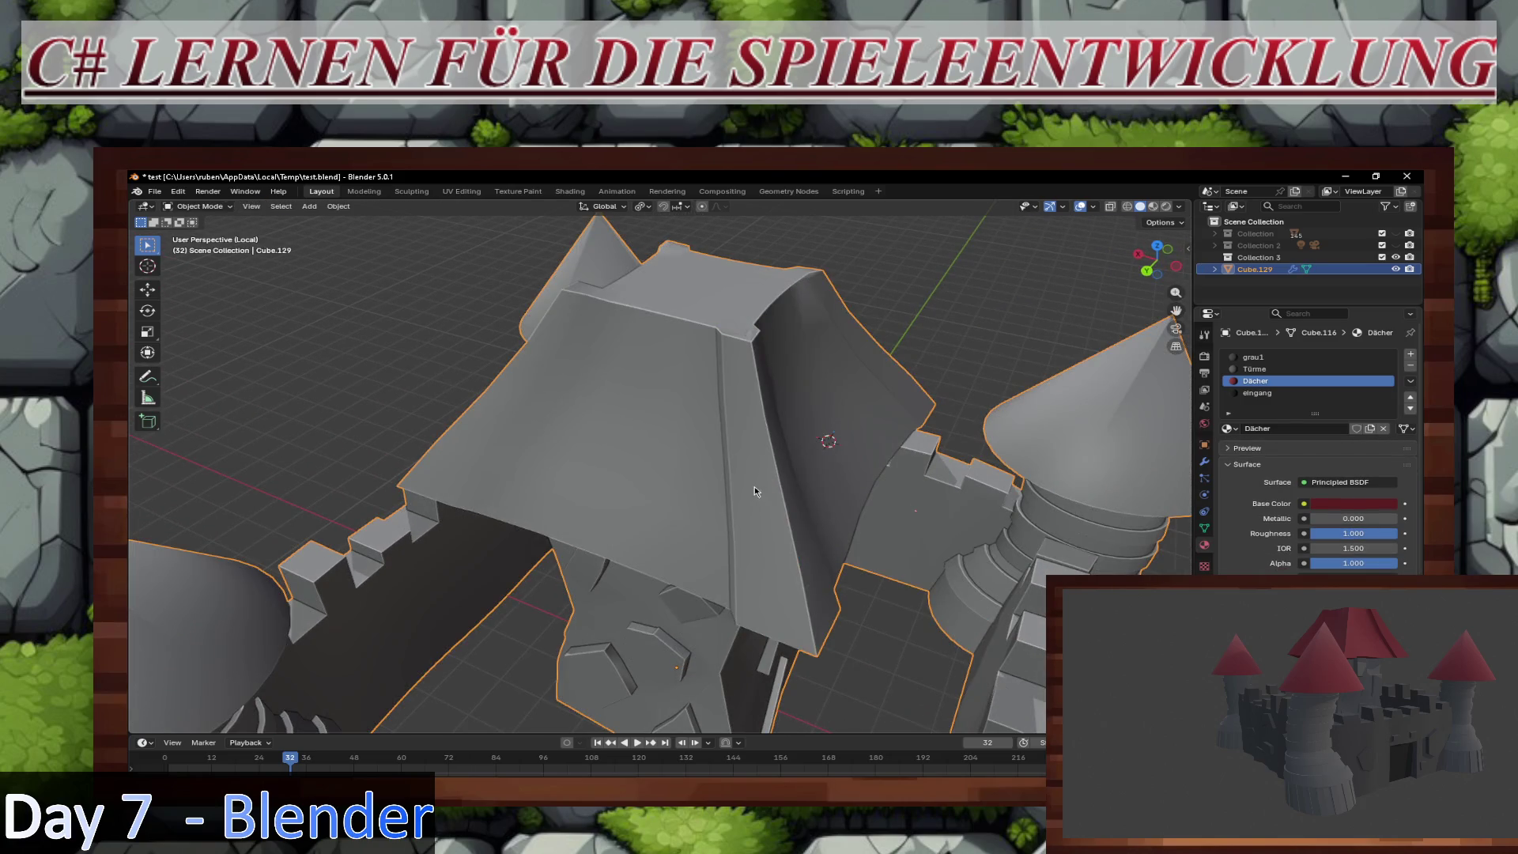
Step: In Edit Mode, clear the selection and select the edge loops along the roof corners and ridges
key("Tab")
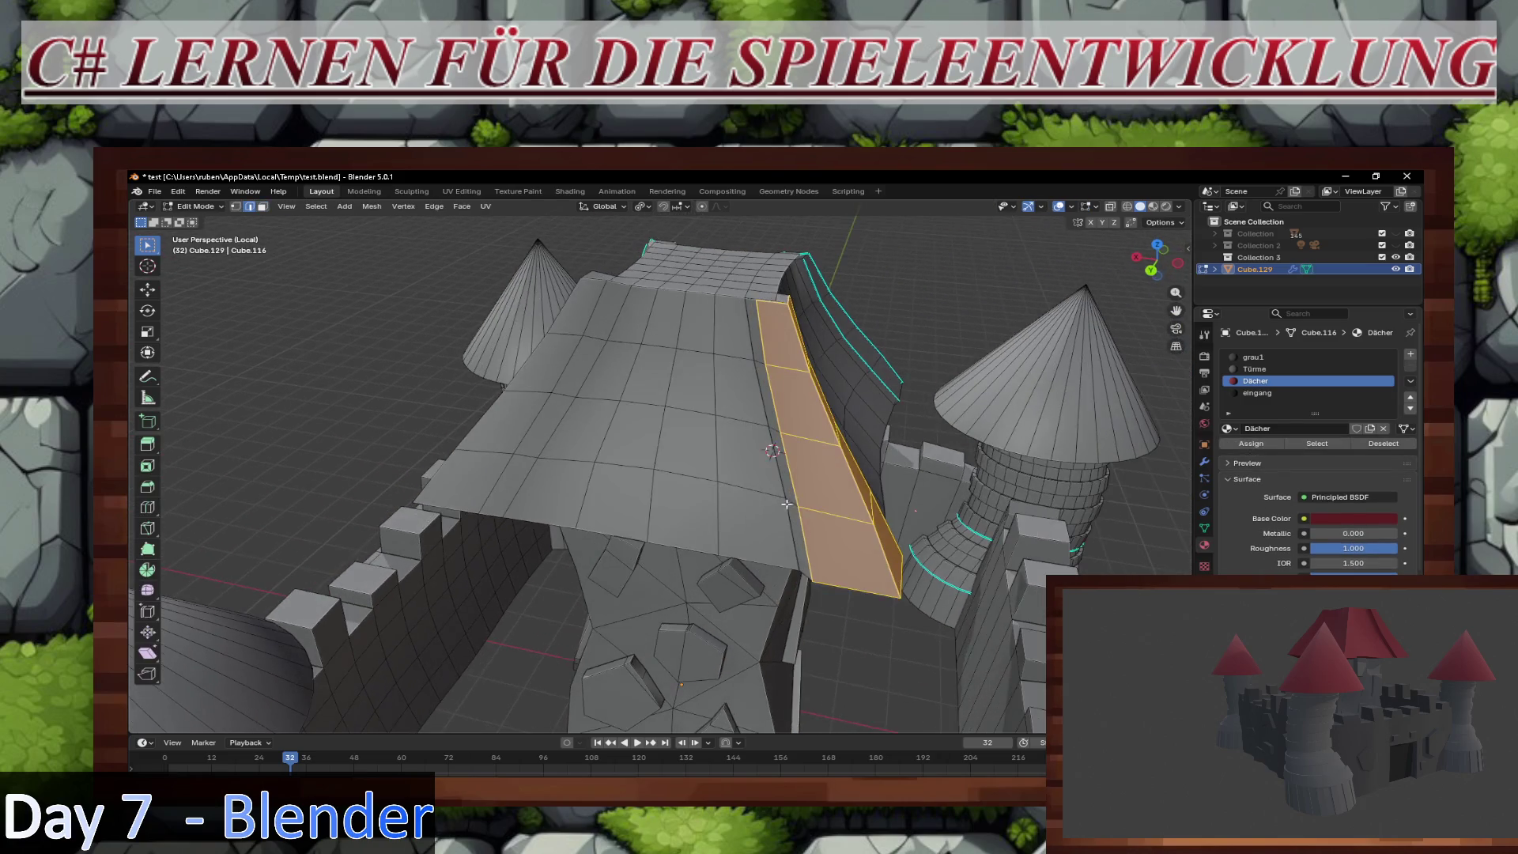
left_click(803, 530, "alt+shift")
key("alt+a")
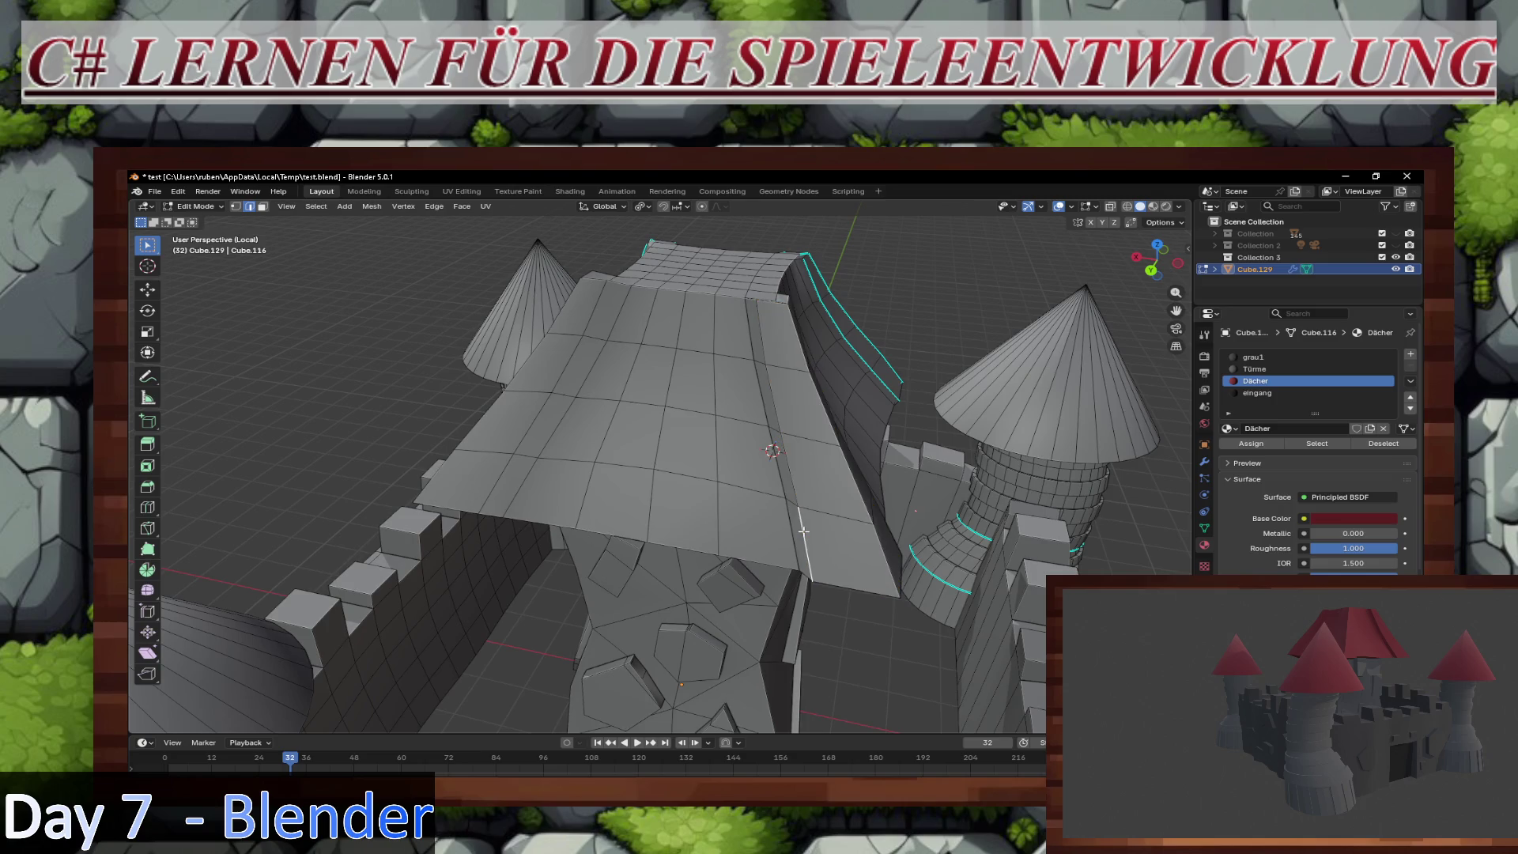
left_click(797, 512, "alt")
mouse_move(797, 512)
middle_mouse_down()
mouse_move(627, 561)
mouse_move(698, 530)
mouse_move(692, 494)
mouse_move(741, 523)
middle_mouse_up()
left_click(667, 567, "alt+shift")
left_click(705, 569, "alt+shift")
left_click(693, 526, "alt+shift")
left_click(743, 526, "alt+shift")
Step: Mark the selected ridge edge loops sharp and return to Object Mode
right_click(741, 523)
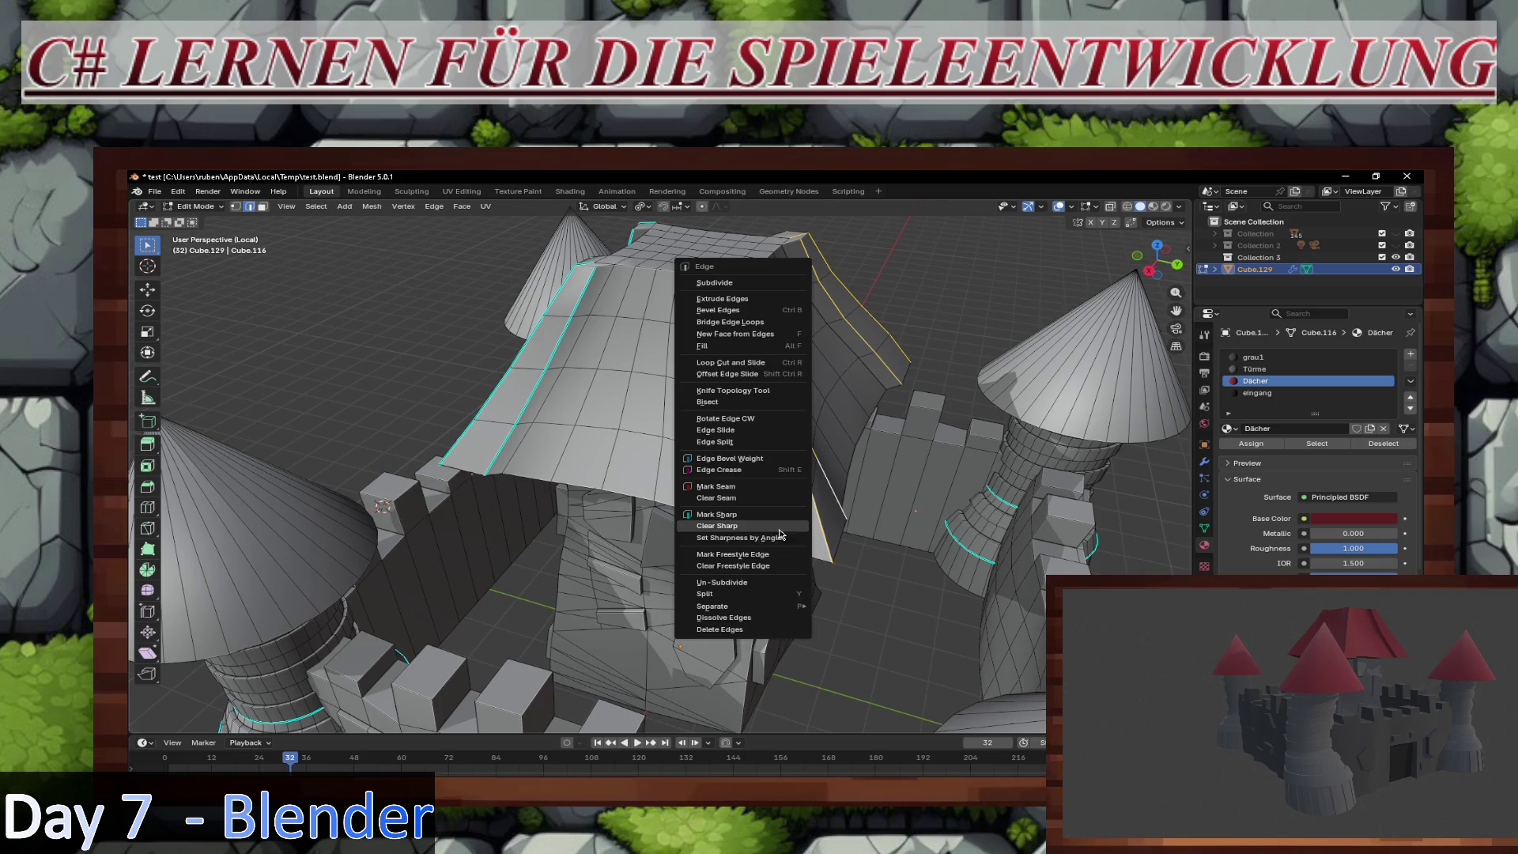
left_click(739, 532)
scroll(918, 507, "down", 2)
middle_click_drag(919, 508, 976, 488)
key("Tab")
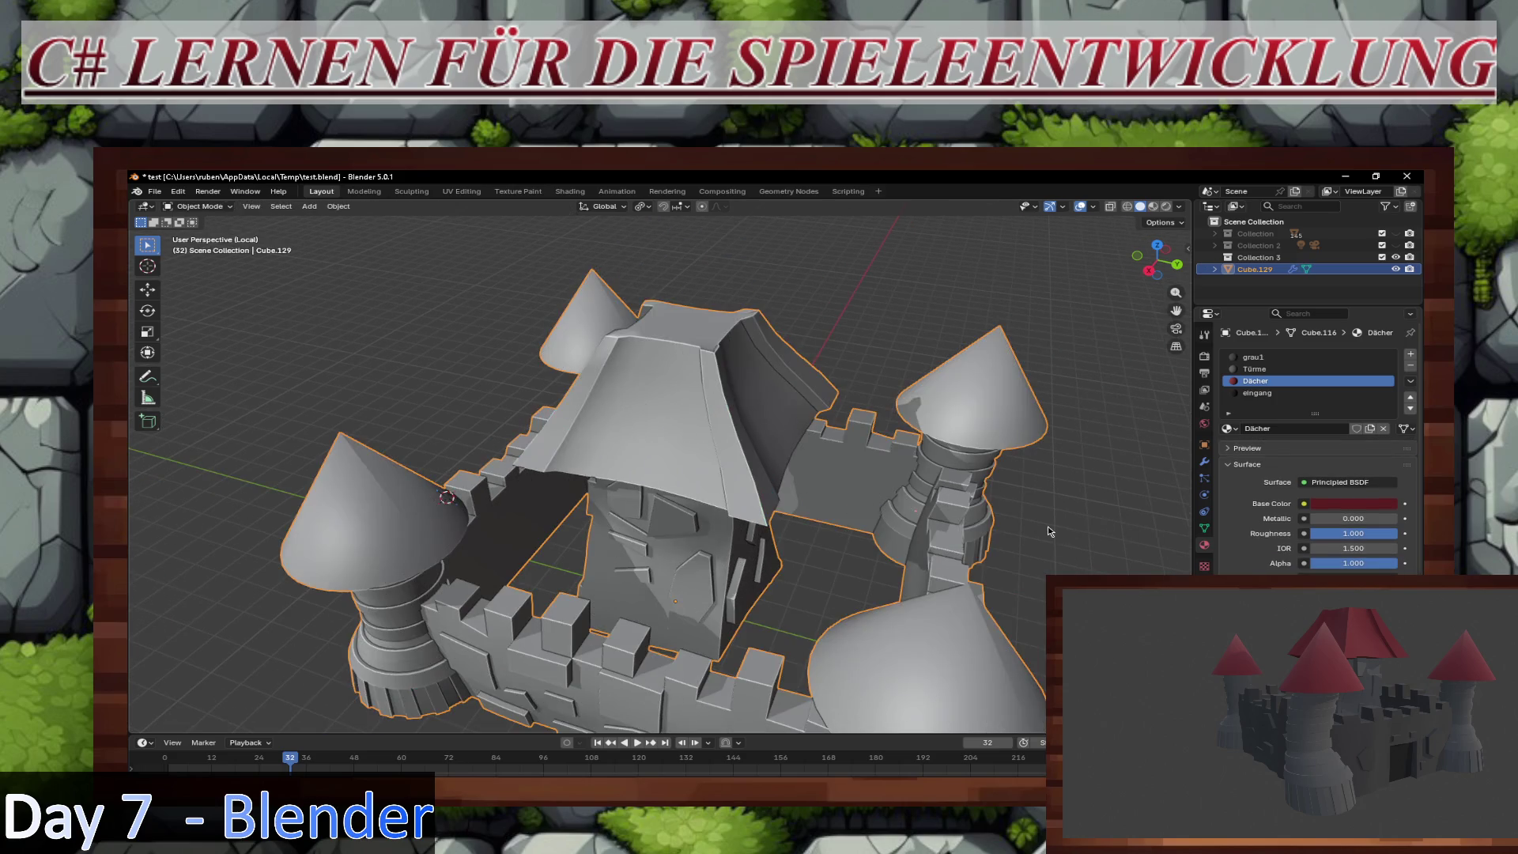
left_click(1128, 523)
middle_click_drag(1059, 535, 737, 467)
Step: Edit the roof in top view and select the flat centre patch of faces
left_click(737, 467)
key("Tab")
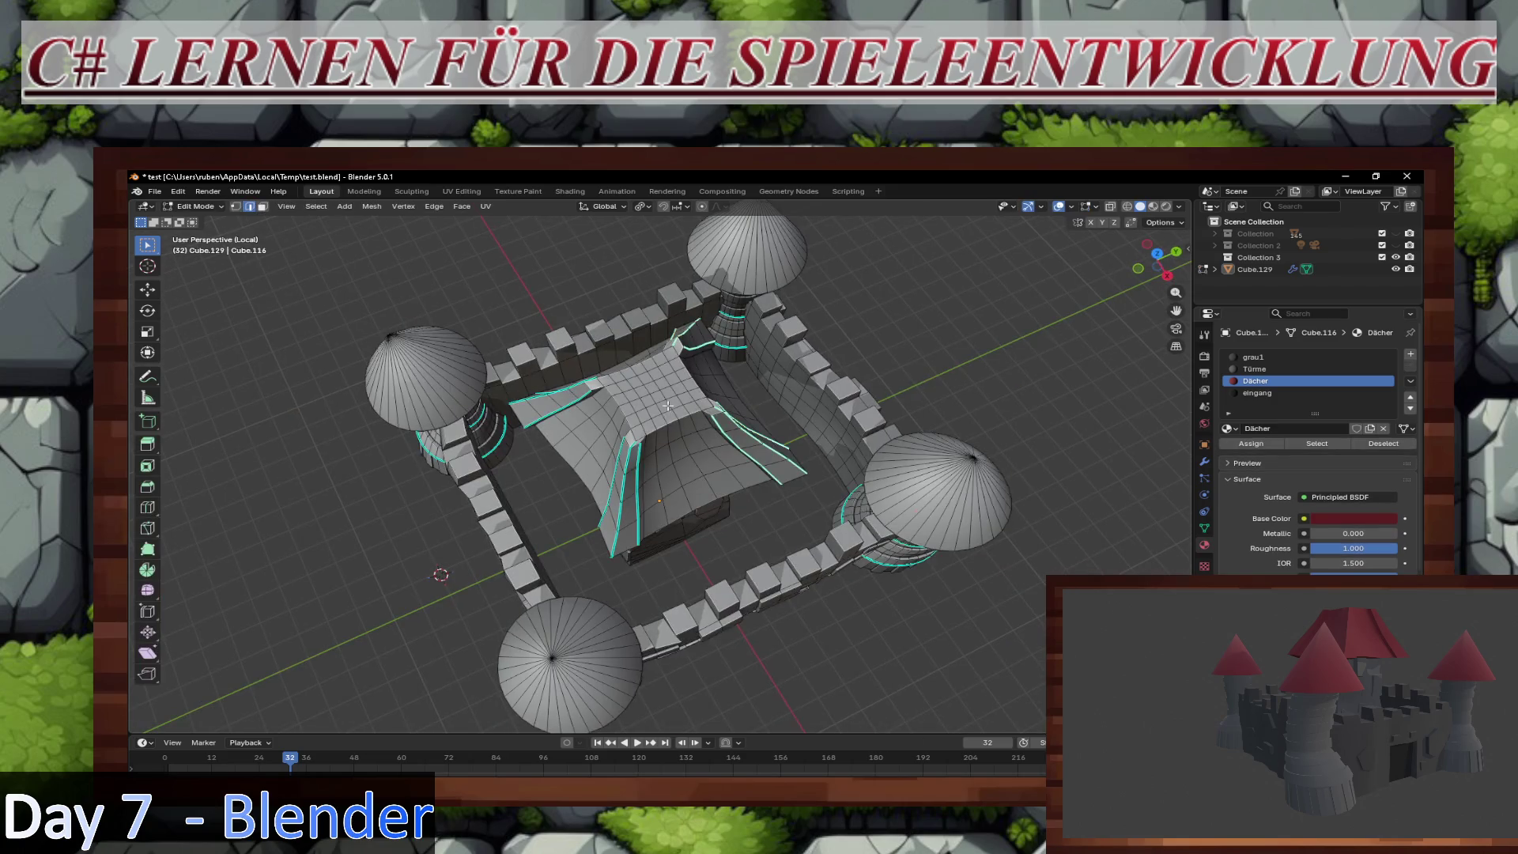
scroll(676, 456, "up", 5)
key("KP_7")
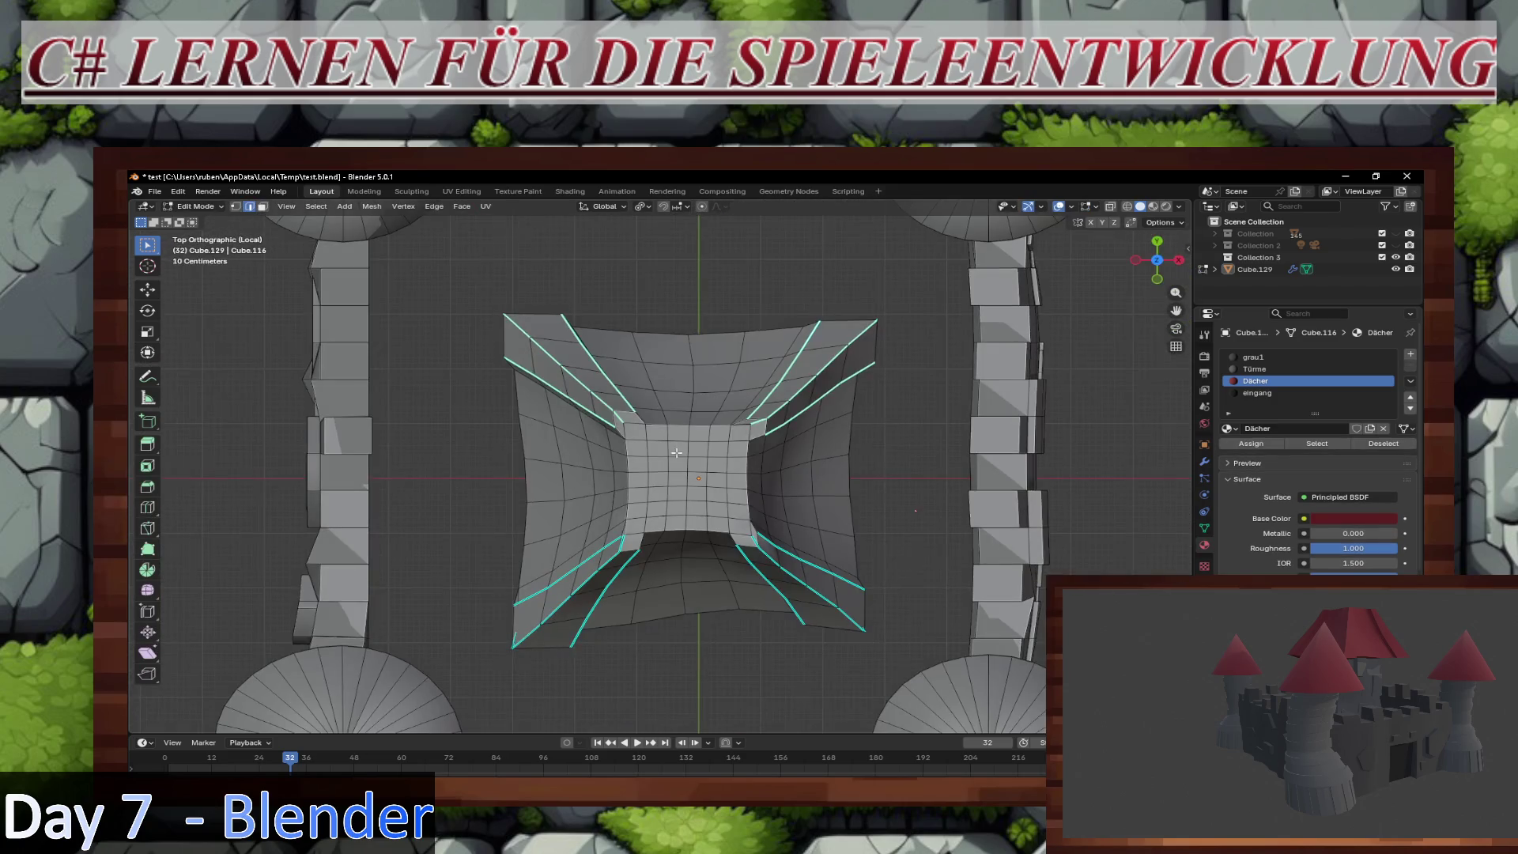
left_click_drag(735, 513, 728, 517)
scroll(725, 485, "up", 2)
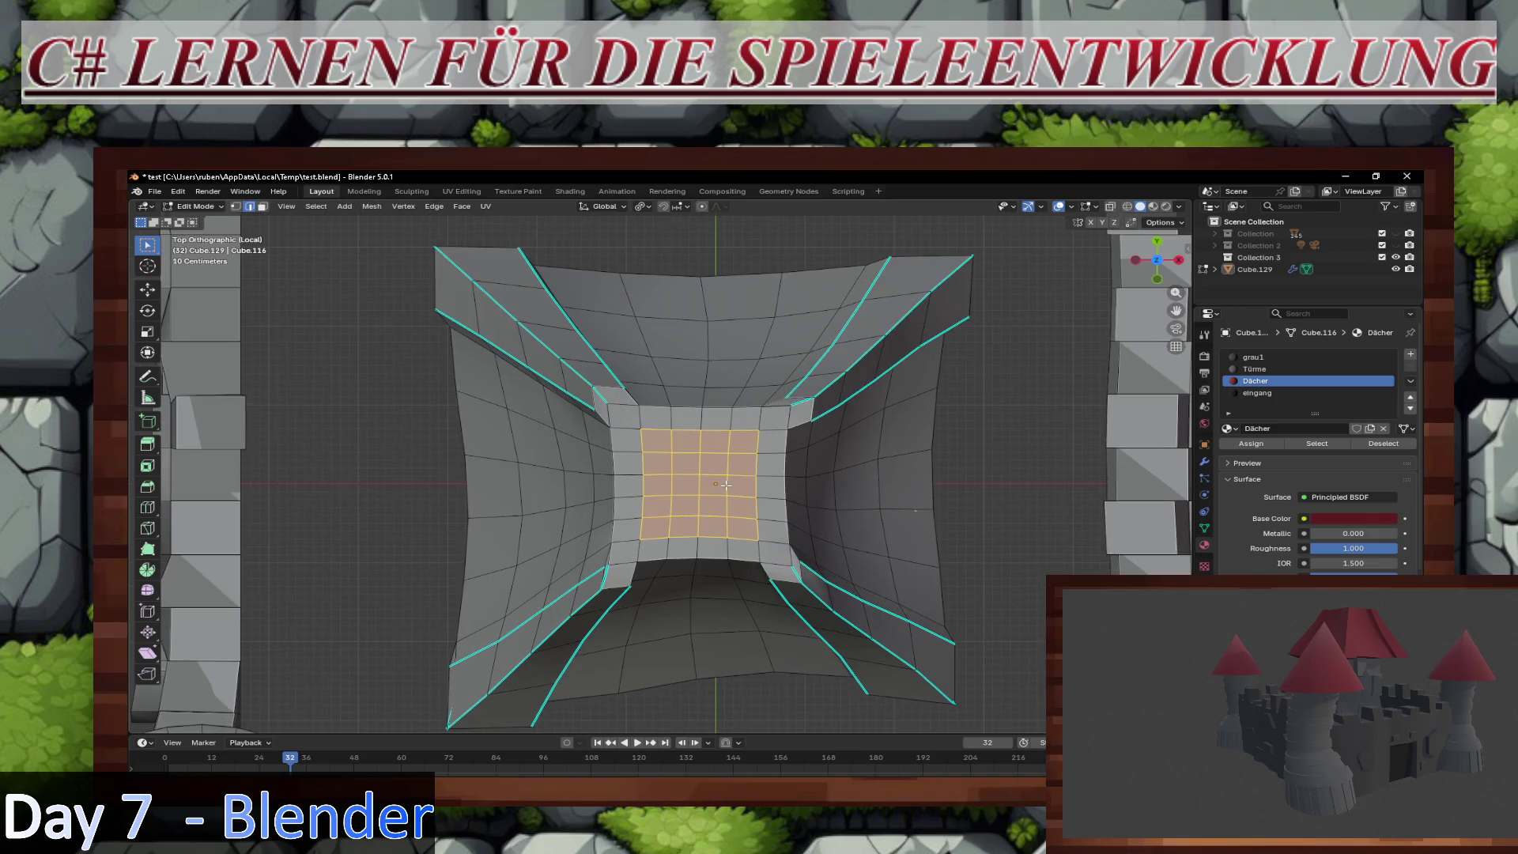
key("3")
left_click_drag(743, 519, 765, 553)
middle_click_drag(765, 553, 746, 461)
scroll(763, 490, "down", 4)
Step: Dissolve the centre faces into one face and inset it by about 0.3241 m
key("ctrl+f")
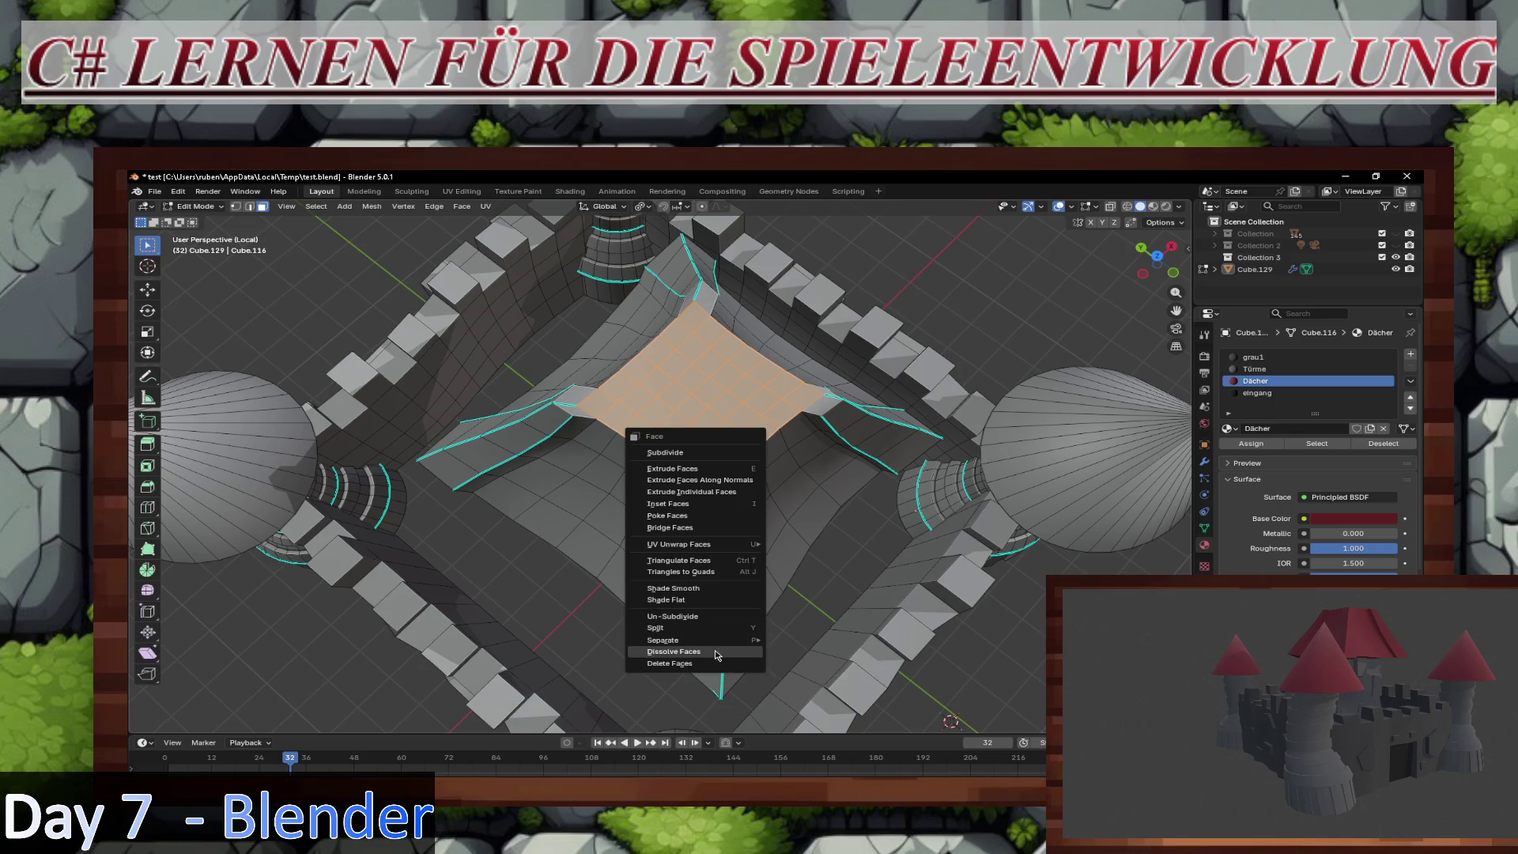
left_click(717, 654)
mouse_move(695, 430)
middle_mouse_down()
mouse_move(664, 431)
mouse_move(688, 425)
middle_mouse_up()
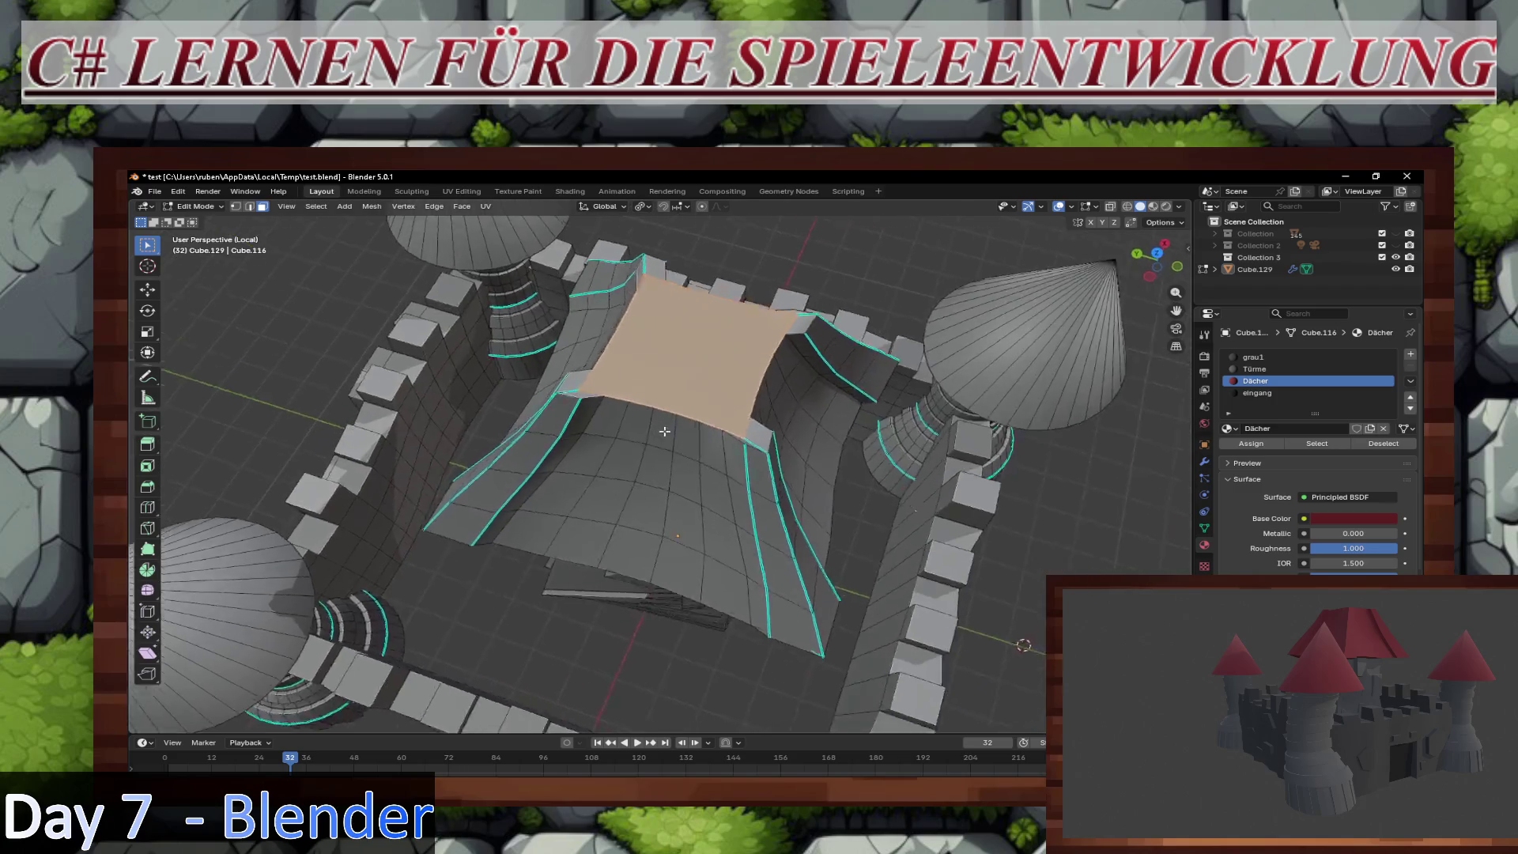
key("i")
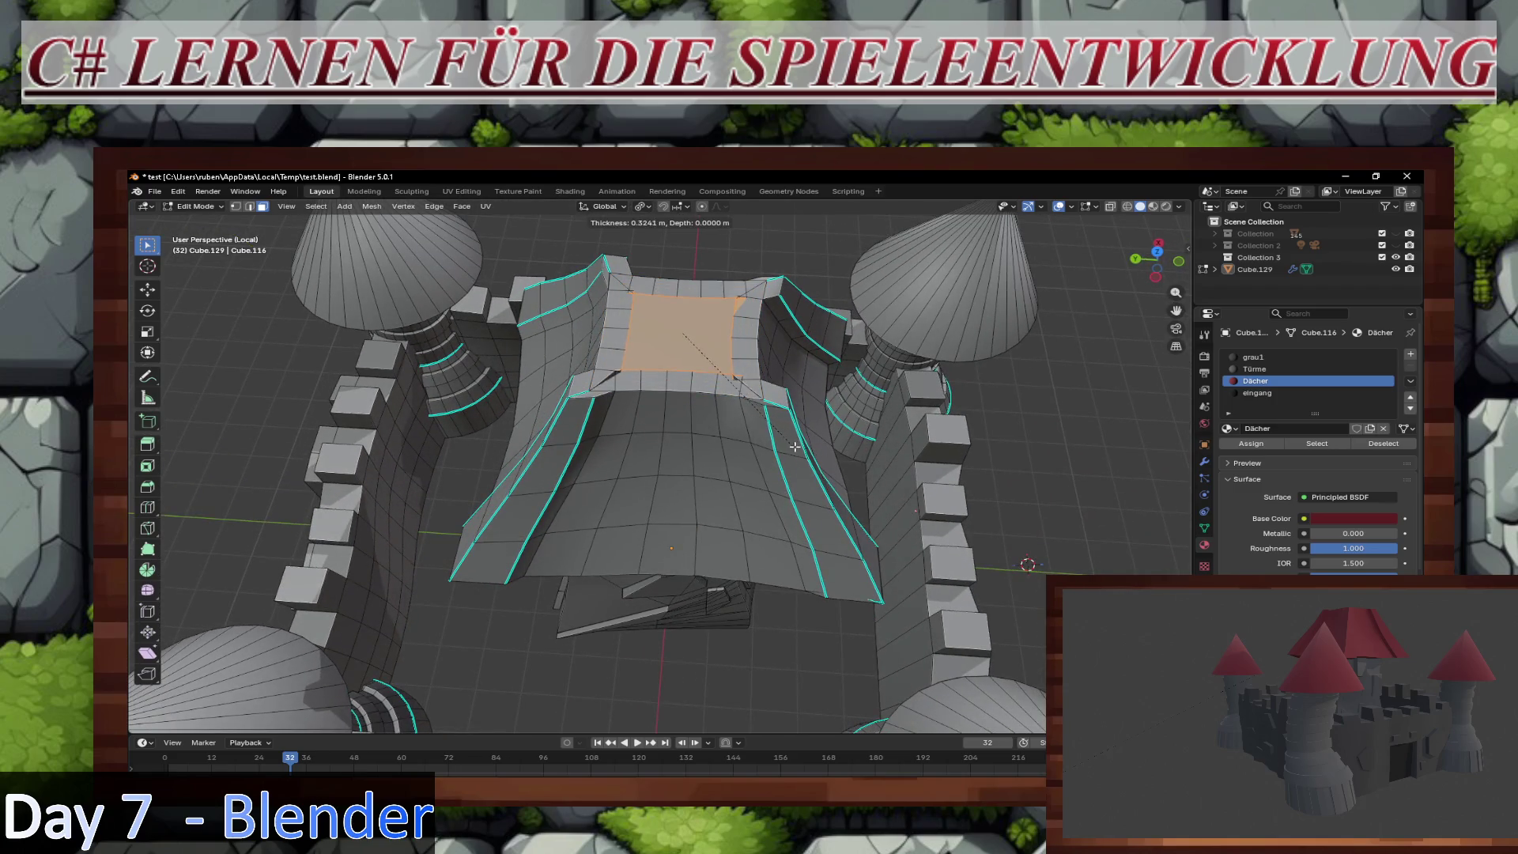
Step: Finish the inset, then extrude the roof-top face upward and narrow it
left_click(806, 448)
middle_click_drag(806, 449, 731, 388)
key("e")
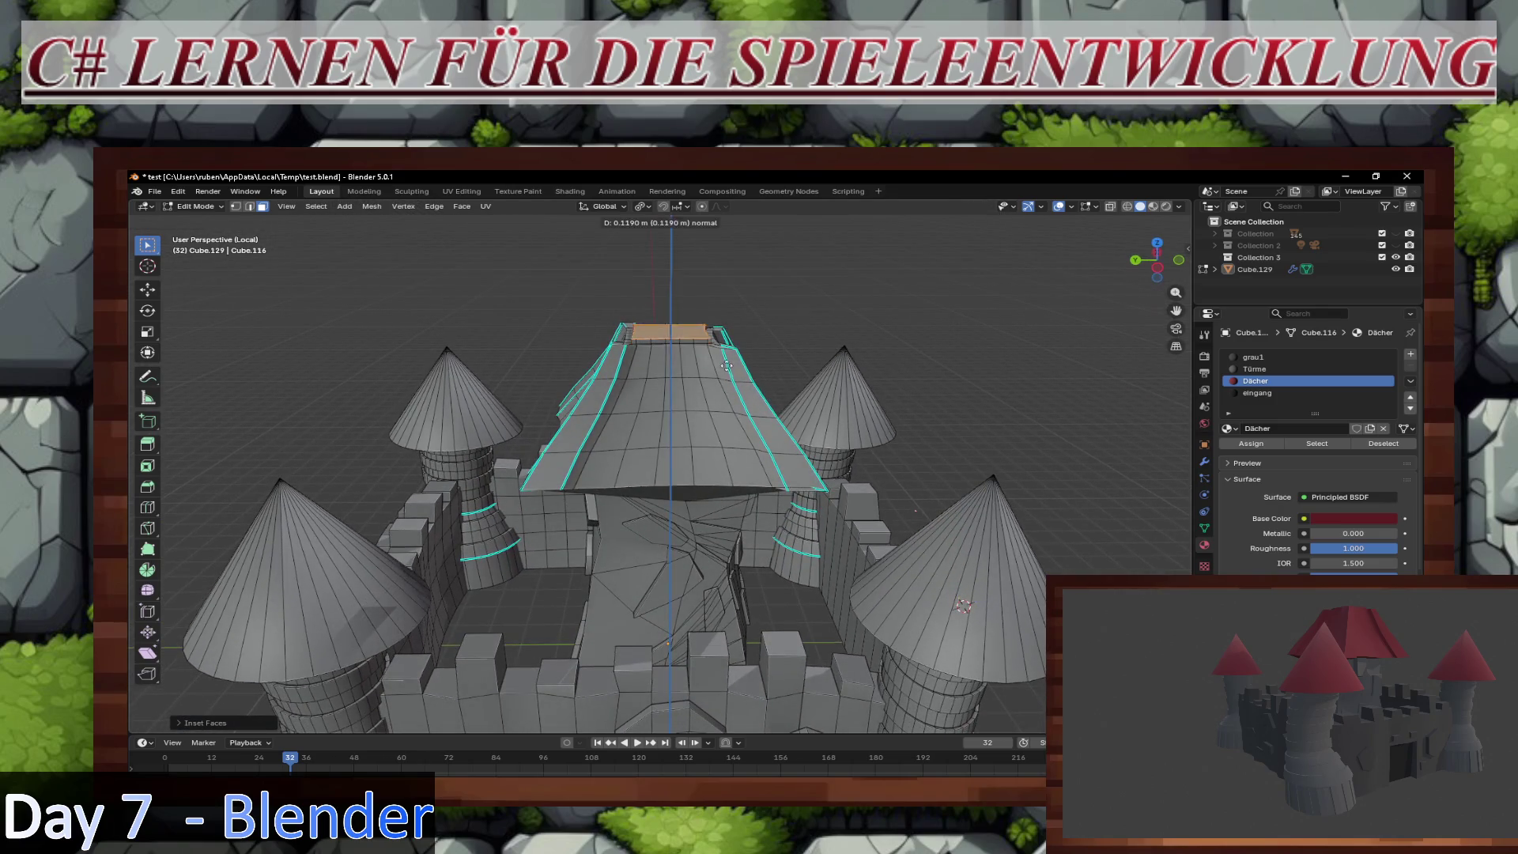
left_click(798, 326)
key("s")
mouse_move(751, 318)
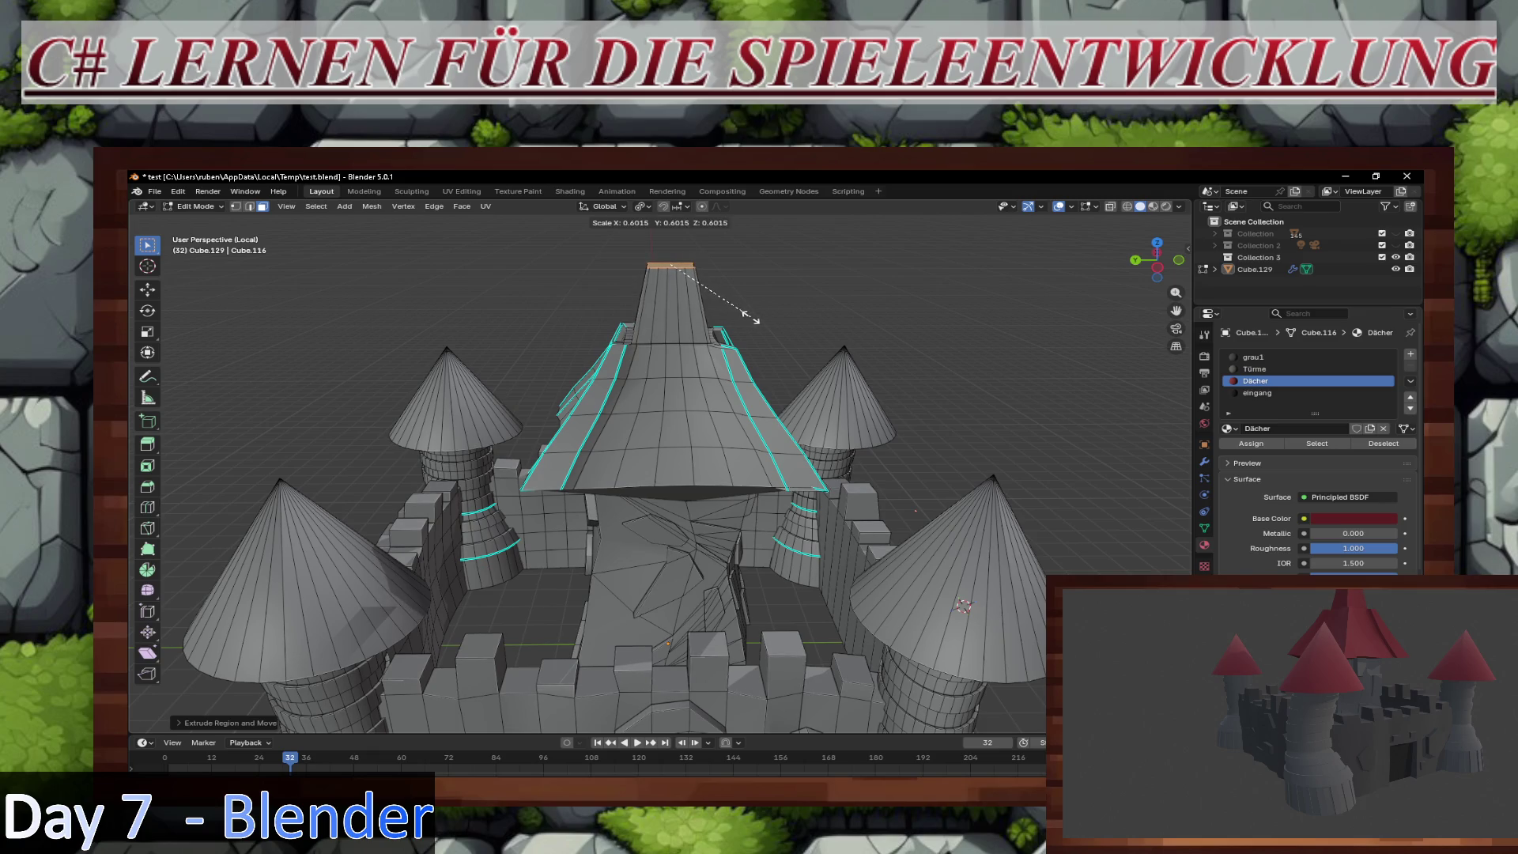
left_click(748, 318)
Step: Extrude the spire top further, shrink it, and lower it along Z
mouse_move(748, 318)
middle_mouse_down()
mouse_move(759, 419)
mouse_move(752, 403)
middle_mouse_up()
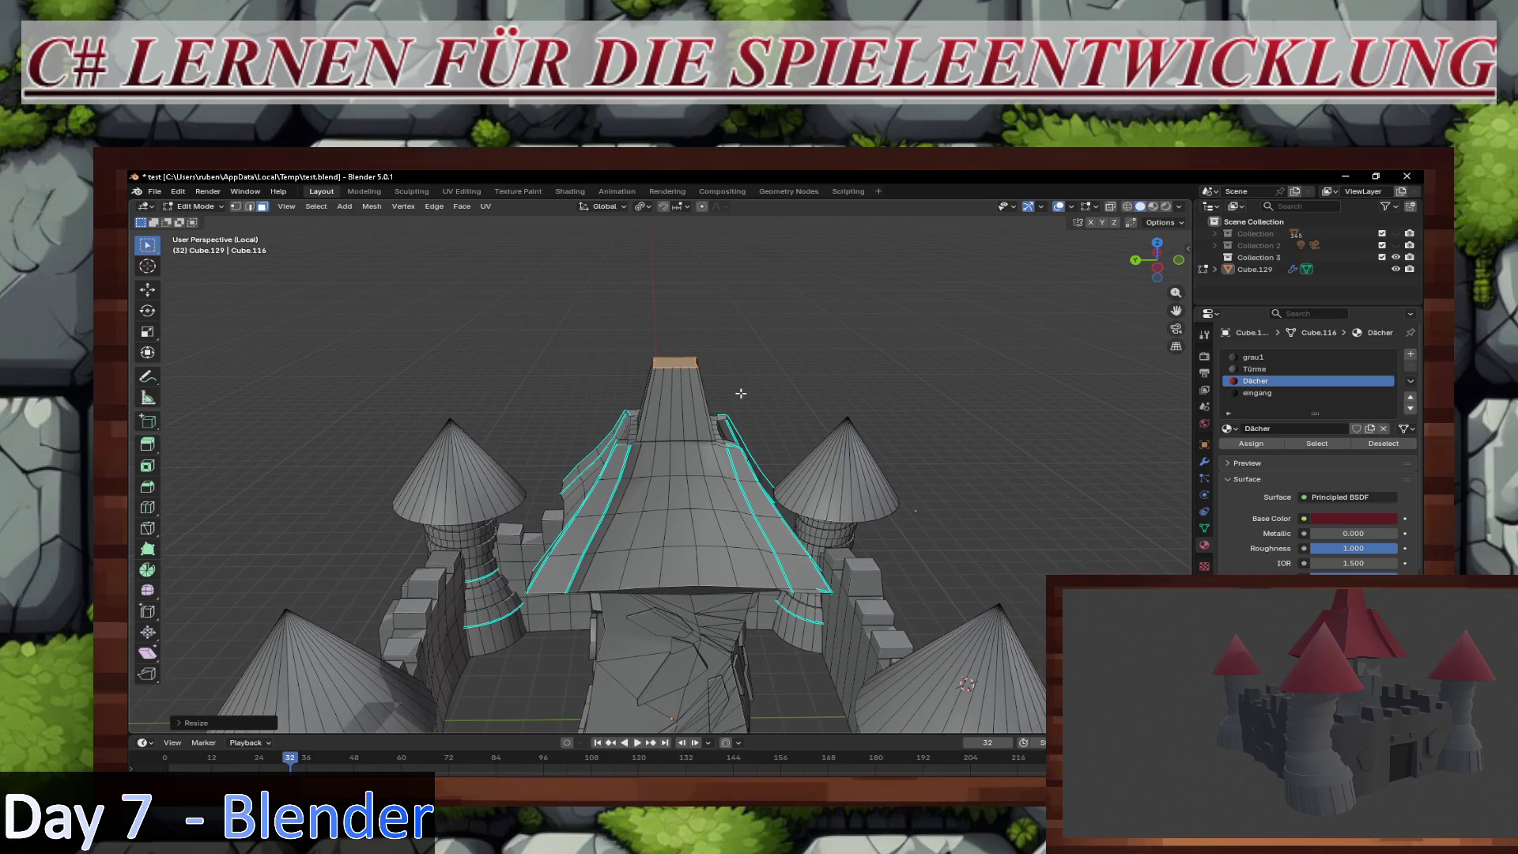
key("e")
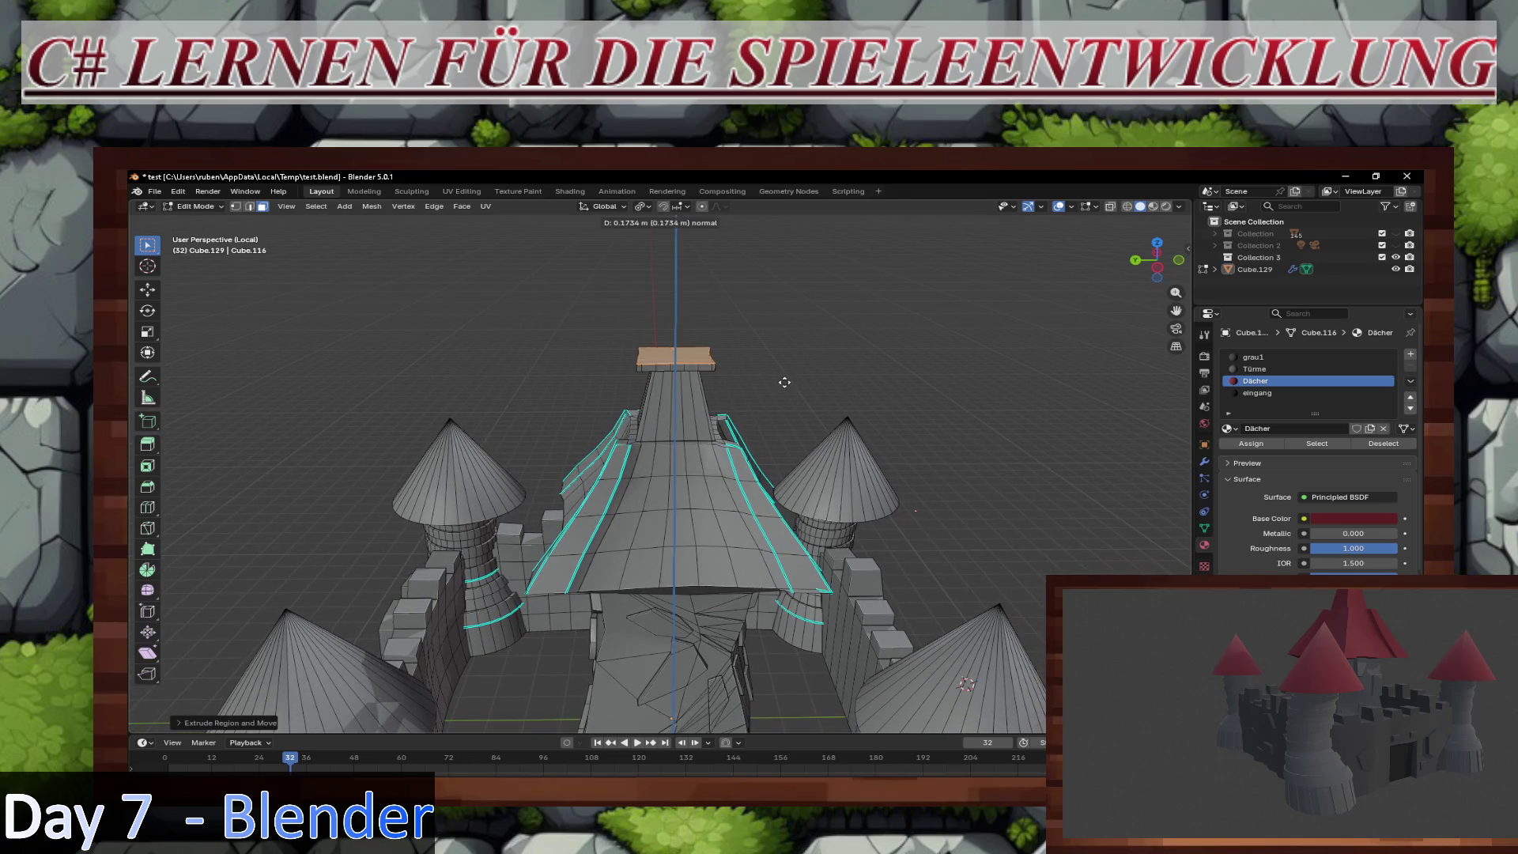
left_click(786, 348)
key("s")
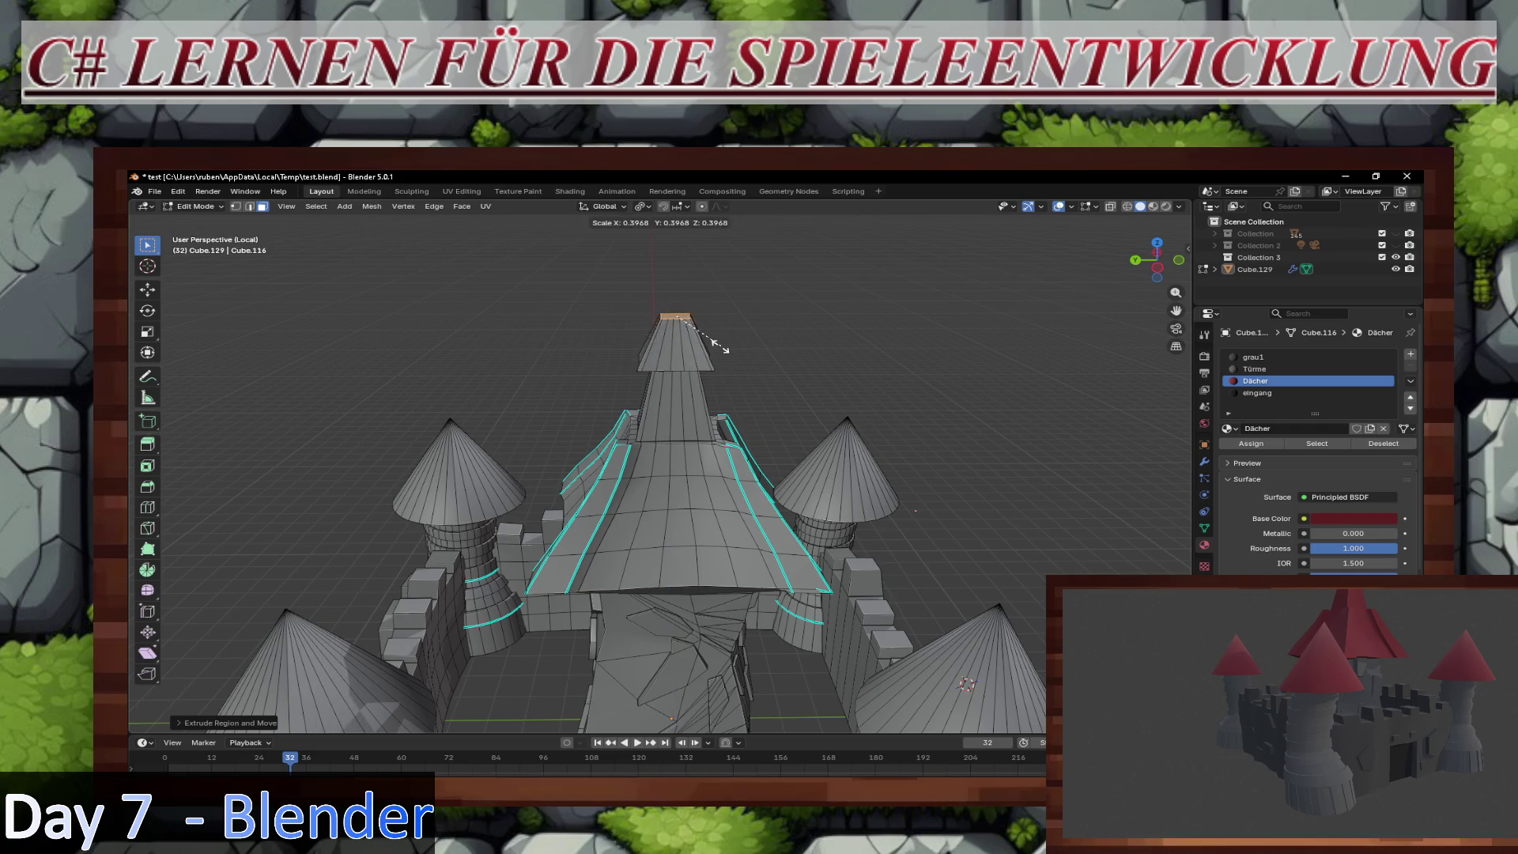
left_click(707, 340)
key("g")
key("z")
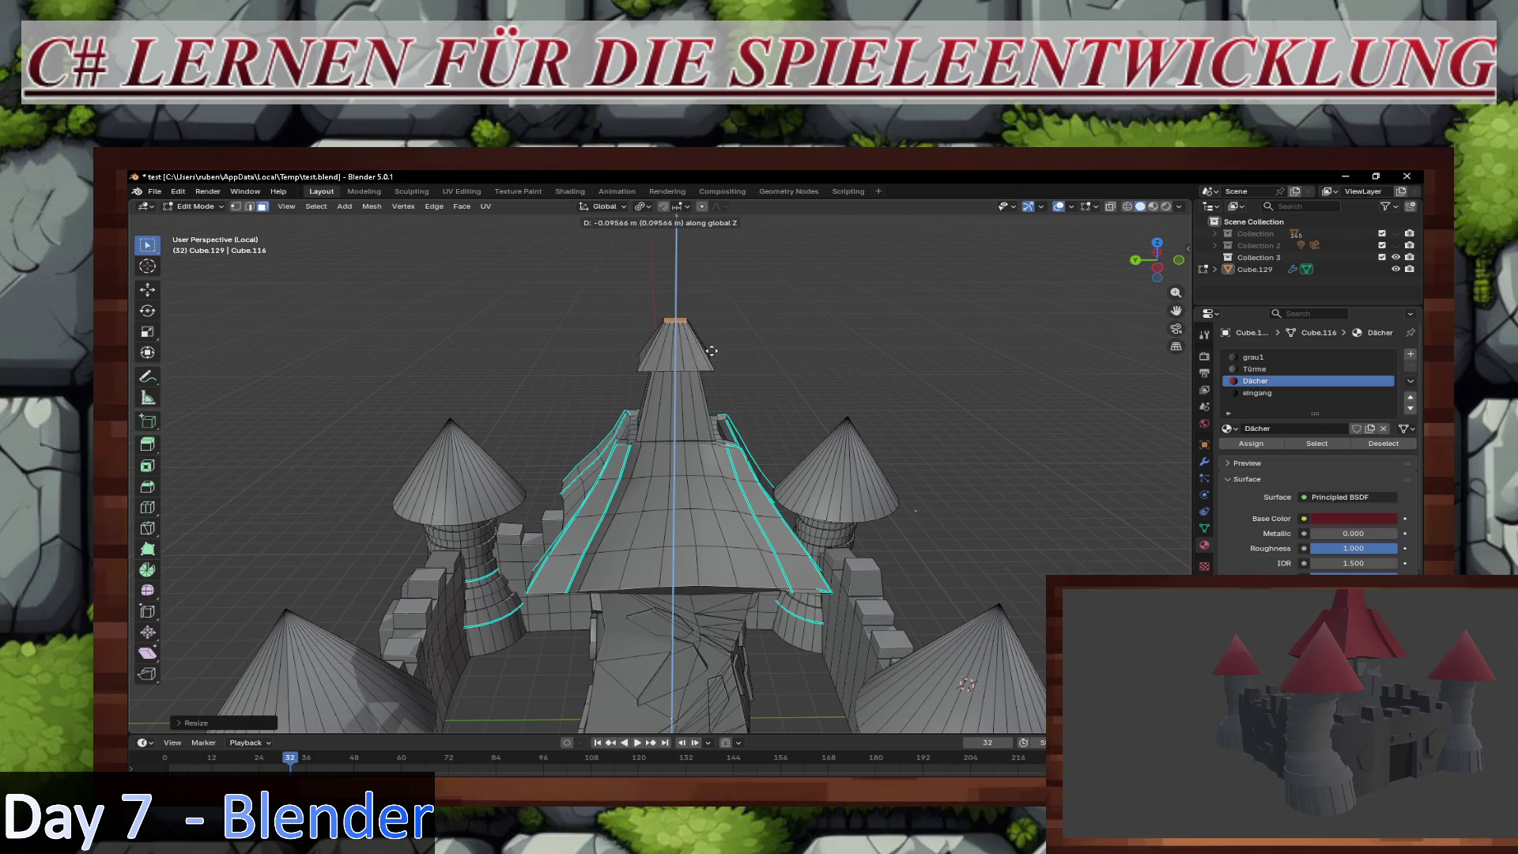
left_click(712, 360)
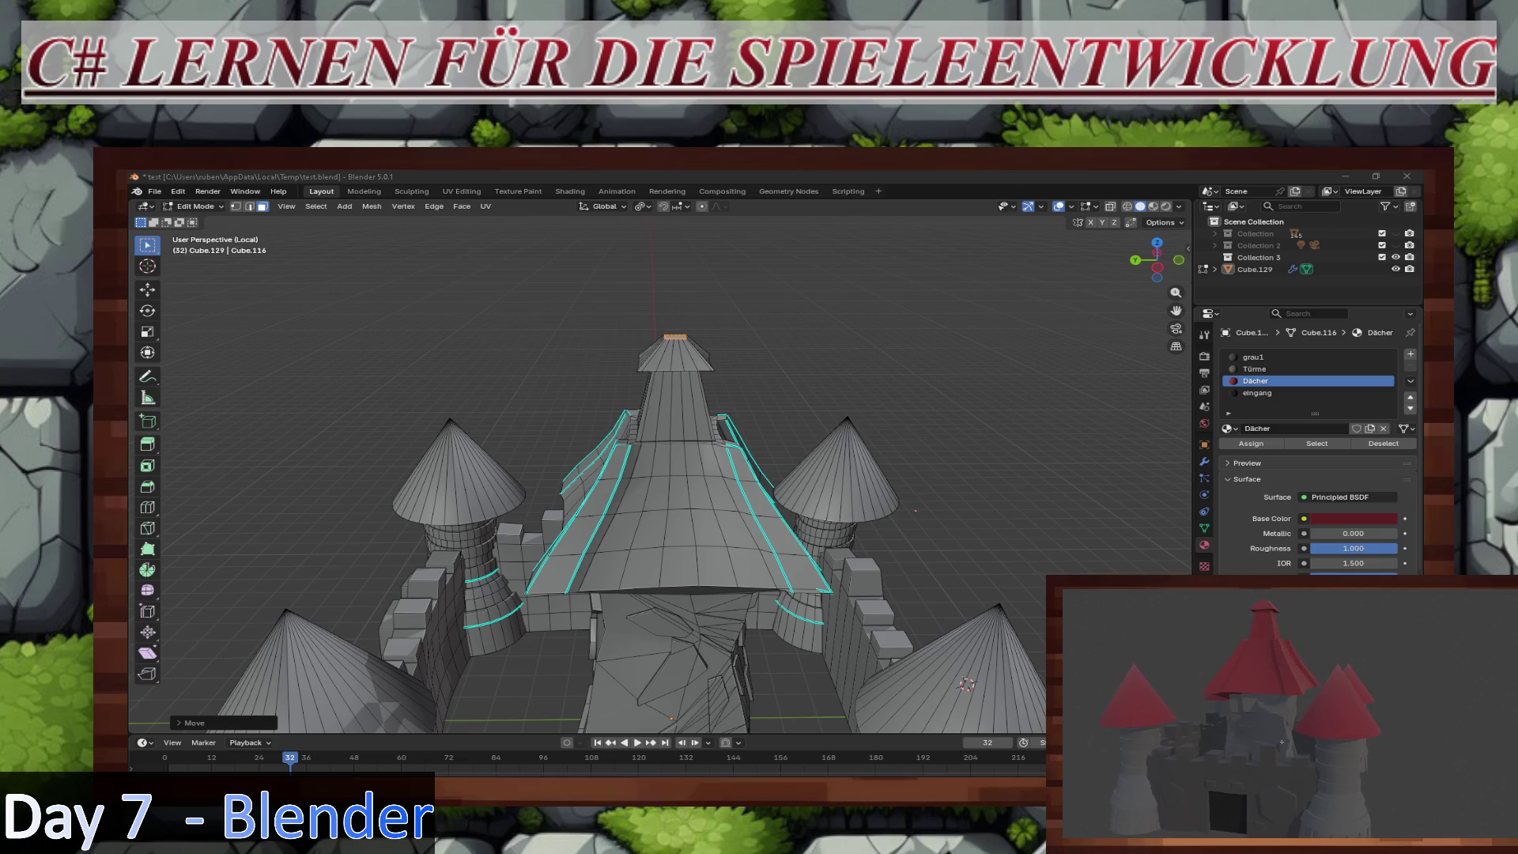
Step: Undo the last spire change and lower the roof-top face along Z instead
key("alt+Tab")
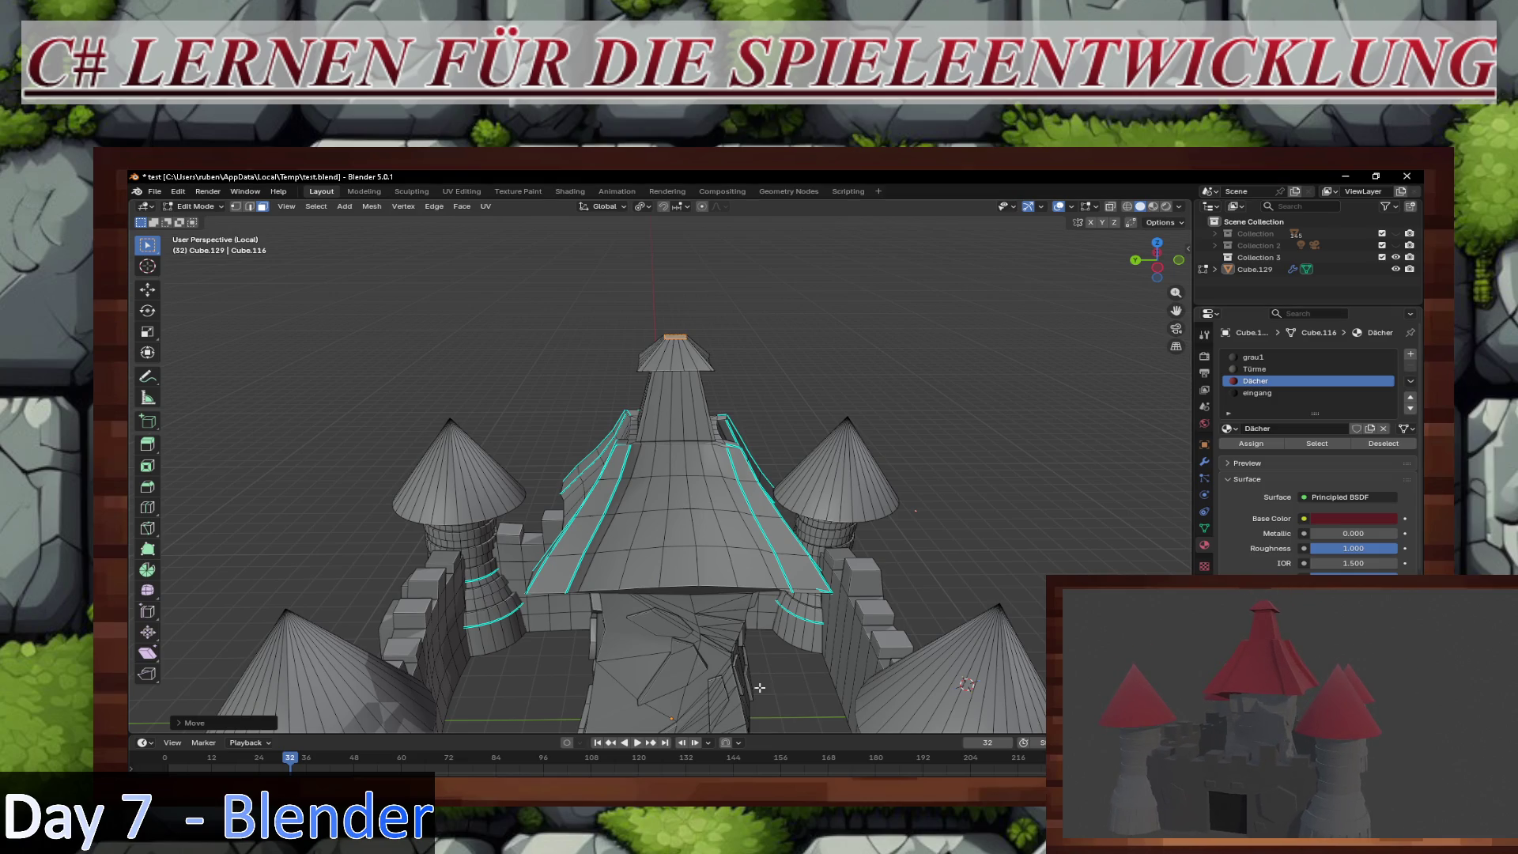
key("ctrl+z")
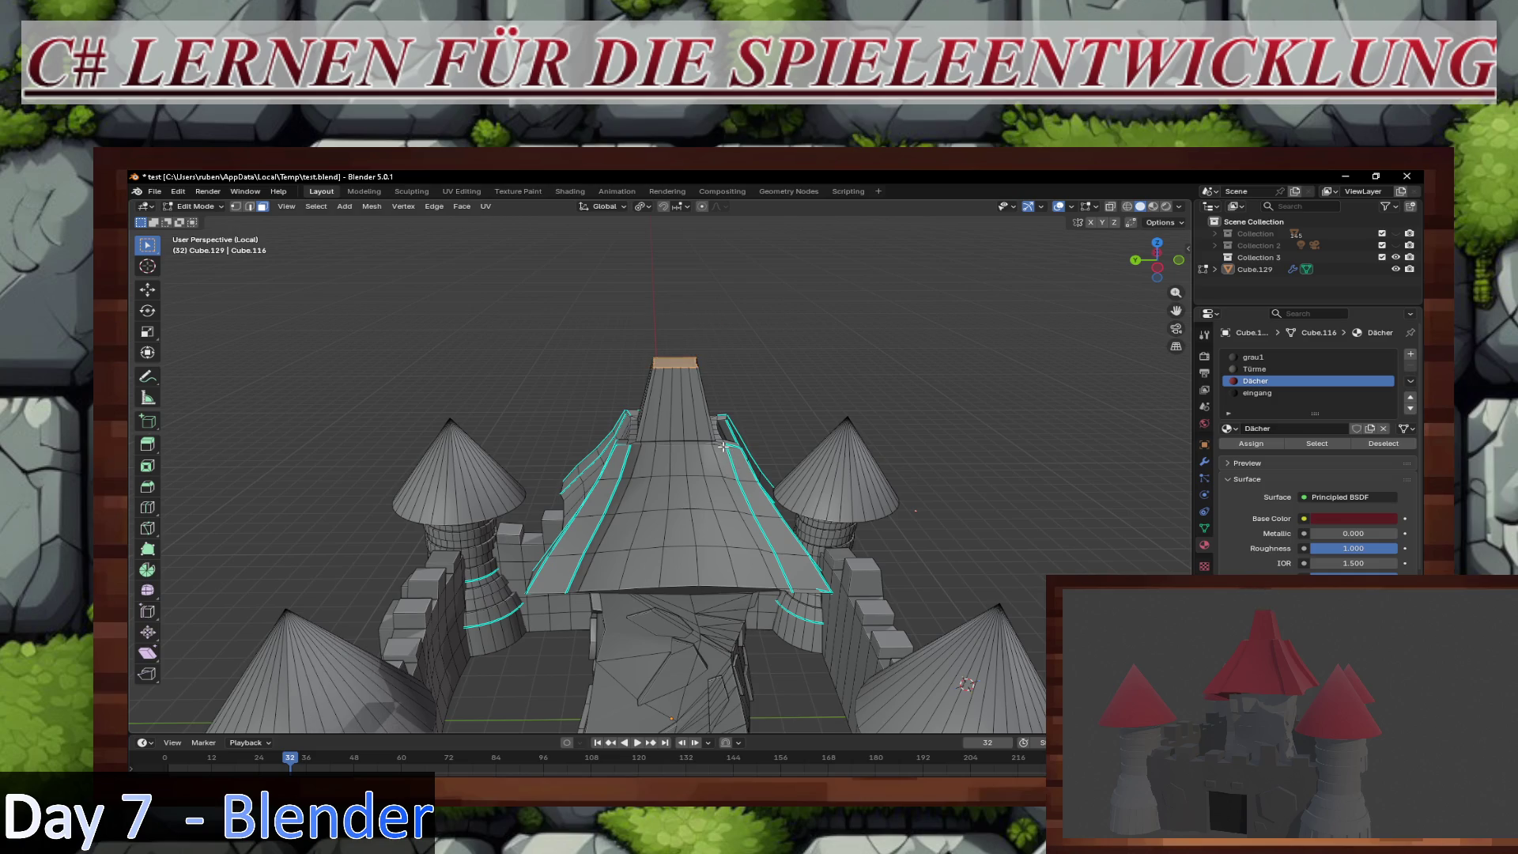
key("g")
key("z")
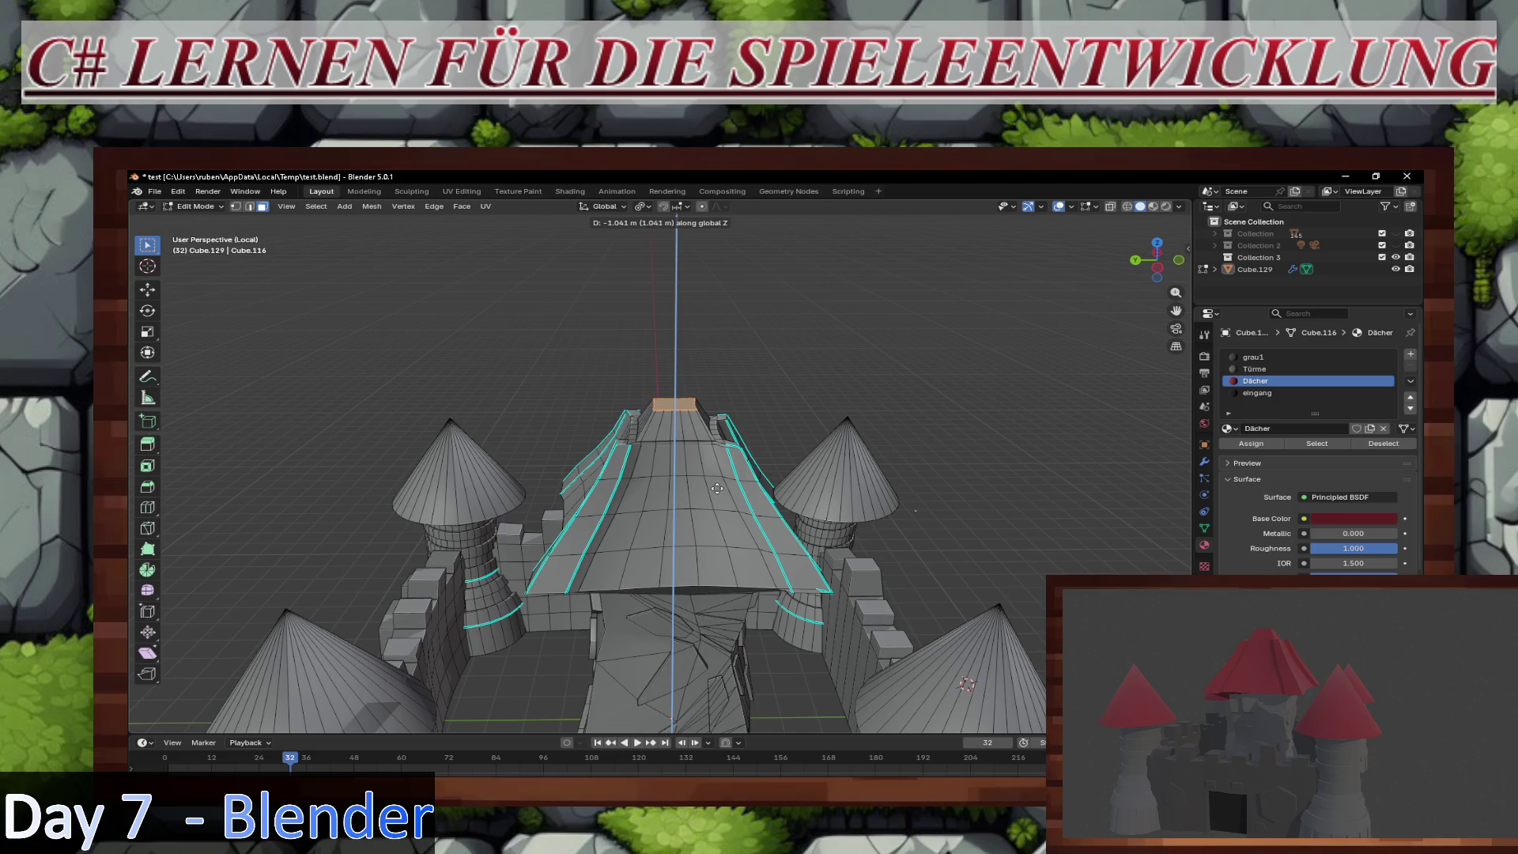
left_click(717, 488)
Step: Extrude the roof top about 0.67 m upward and scale it to about 0.24
key("s")
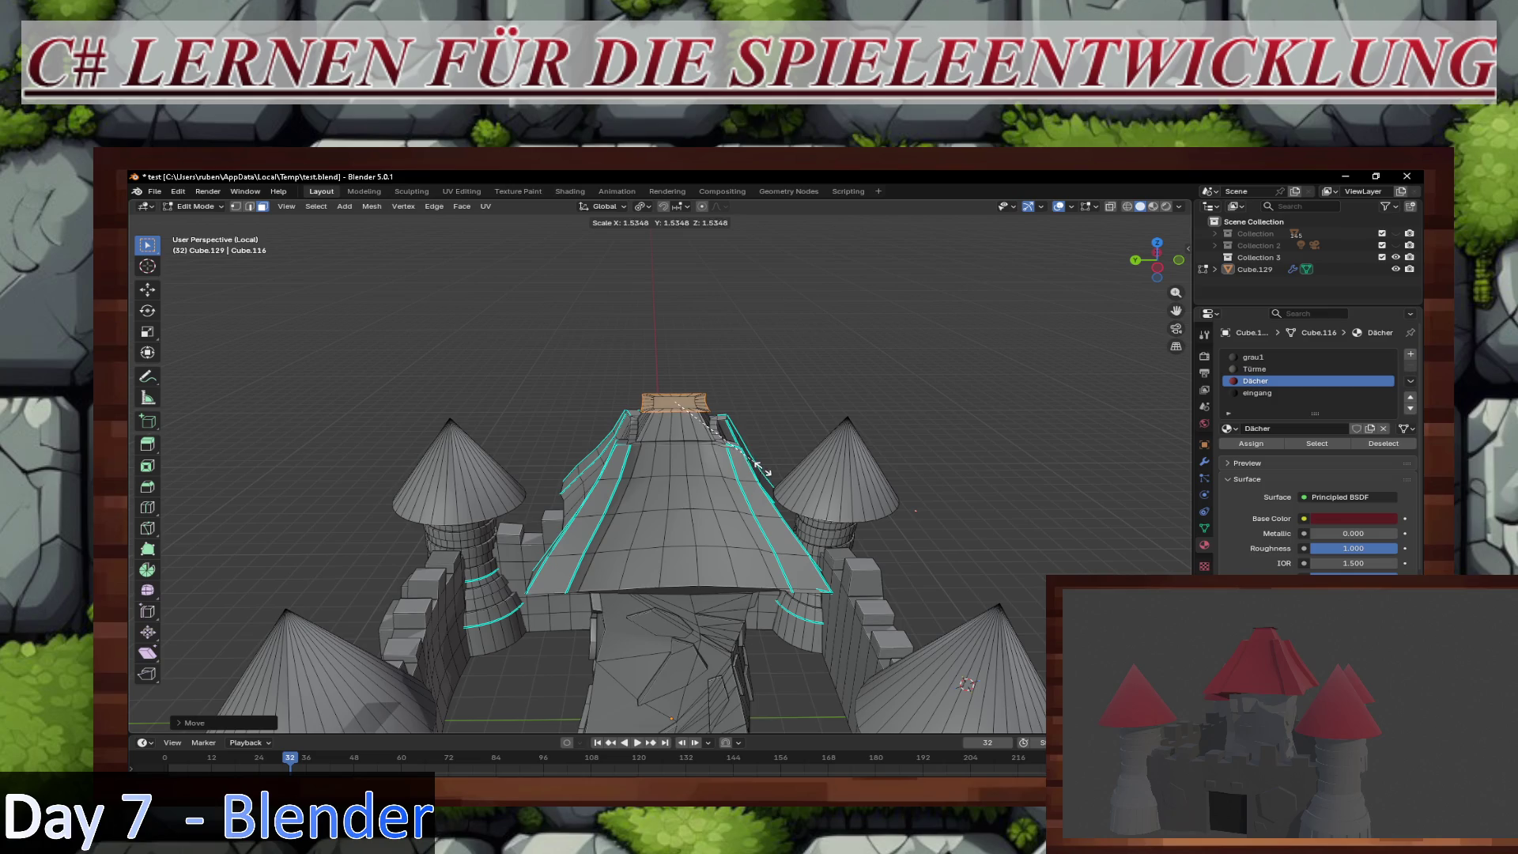
key("Escape")
key("e")
key("Escape")
key("s")
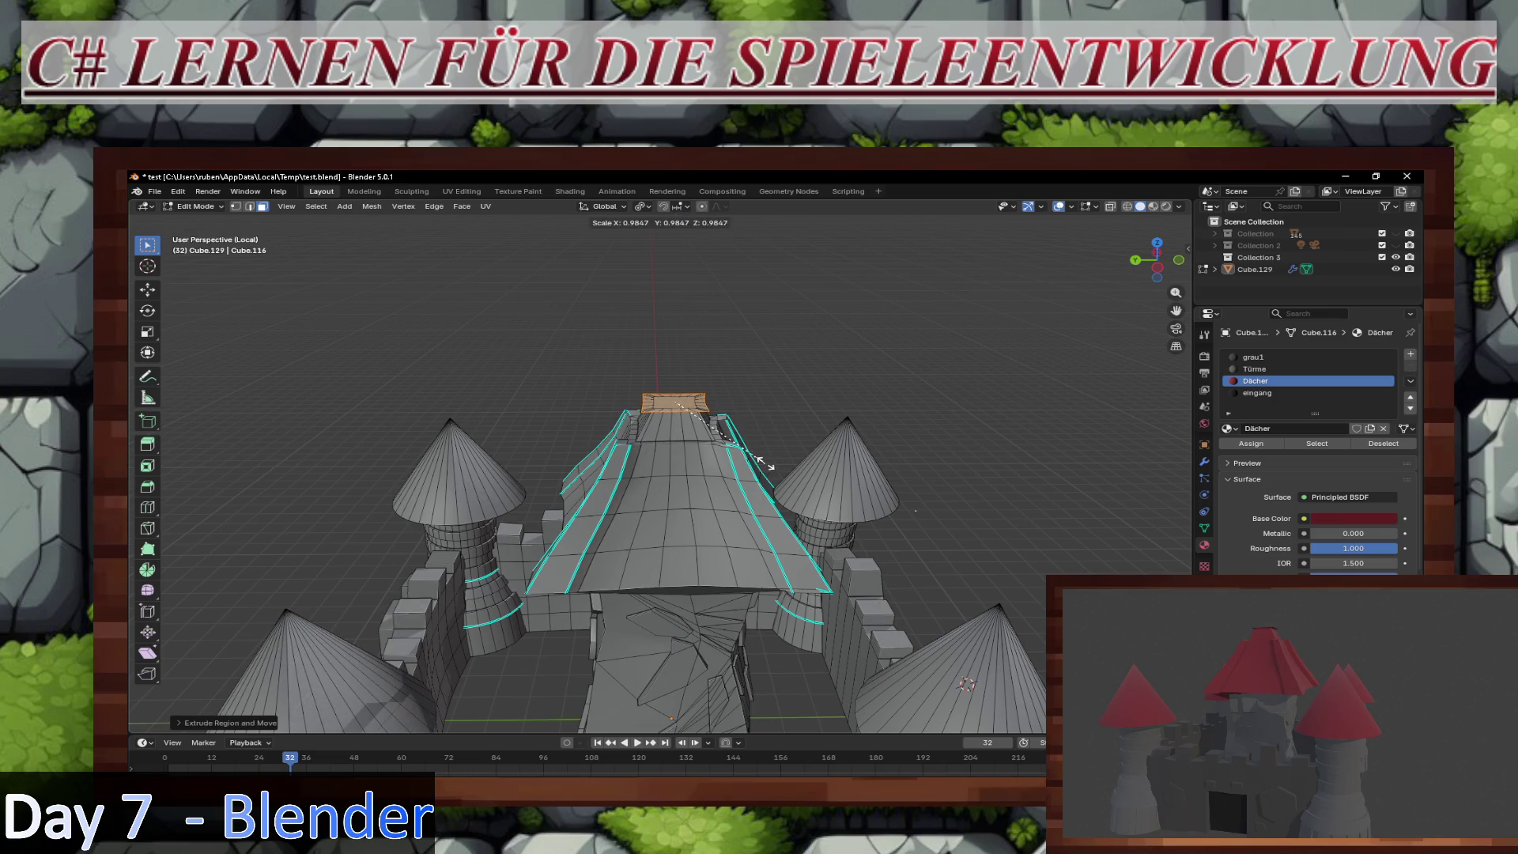
key("Escape")
key("e")
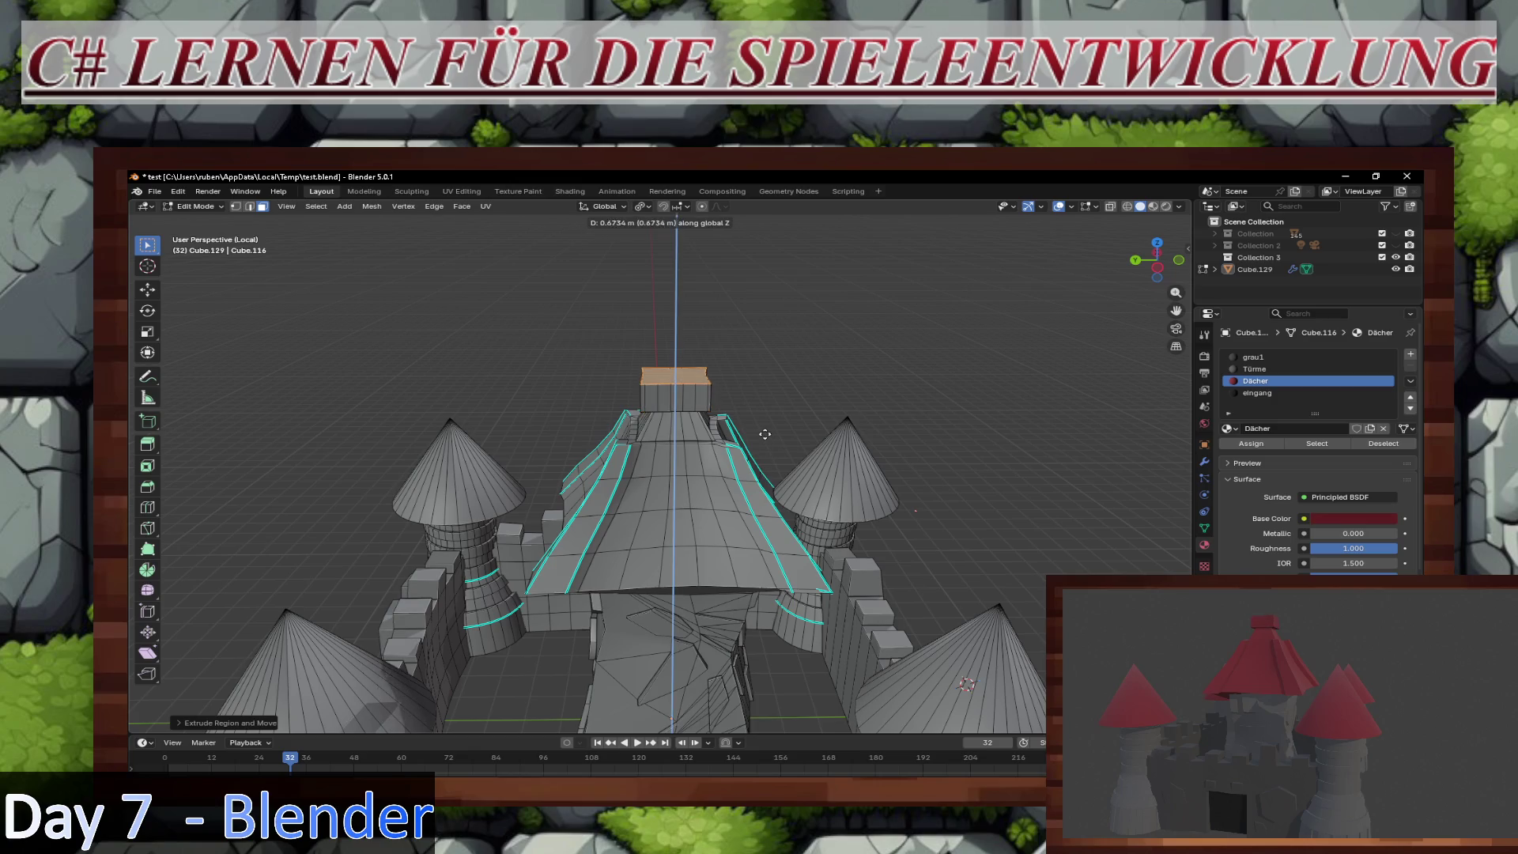
left_click(761, 426)
key("s")
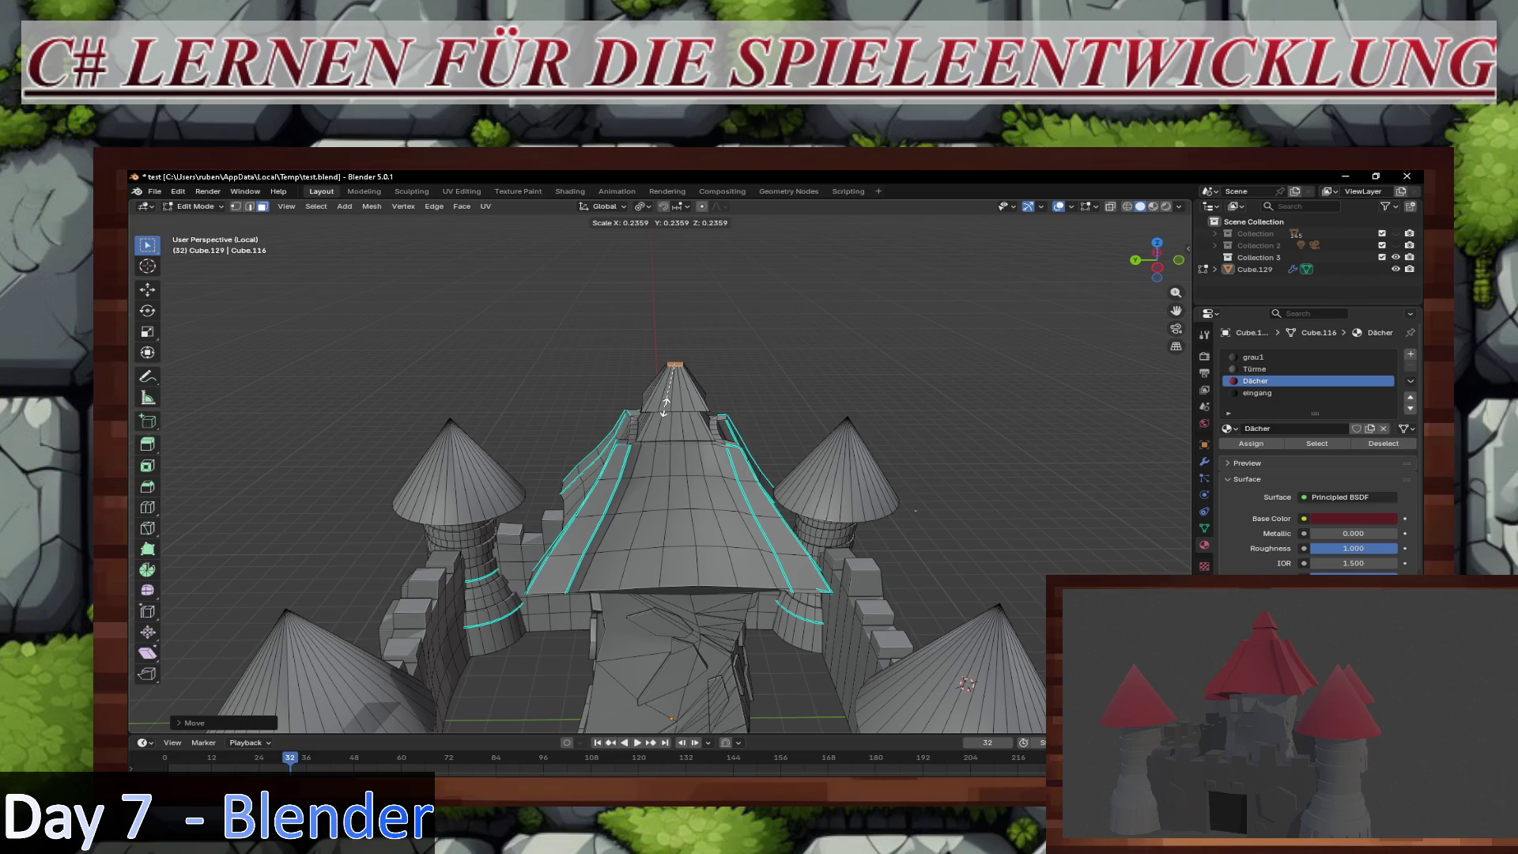
Step: Confirm the tapered peak, mark its base edge loop sharp, and return to Object Mode
left_click(664, 407)
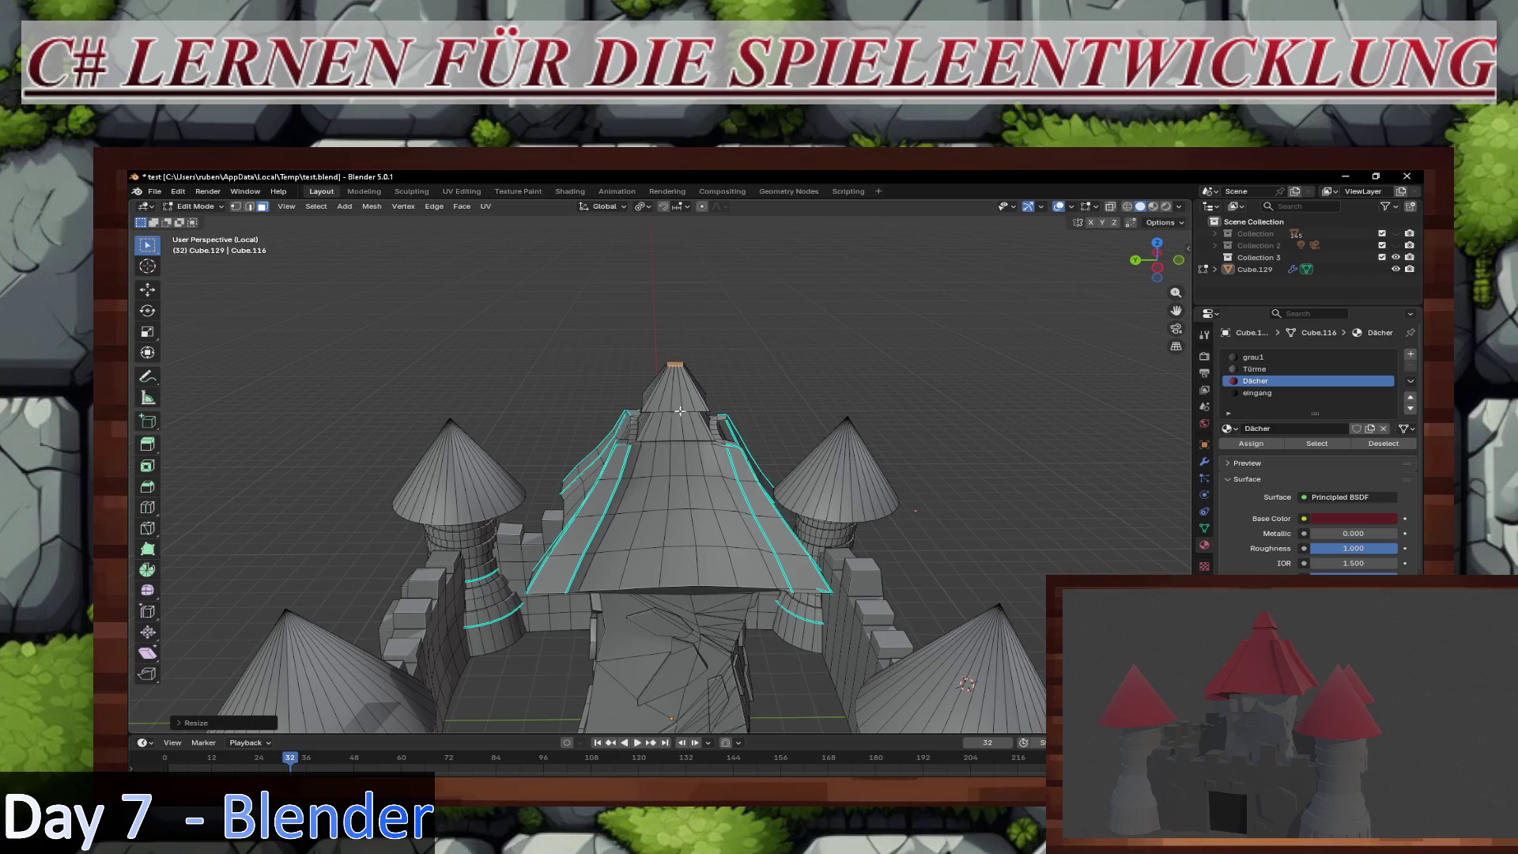
middle_click_drag(713, 432, 693, 436)
key("2")
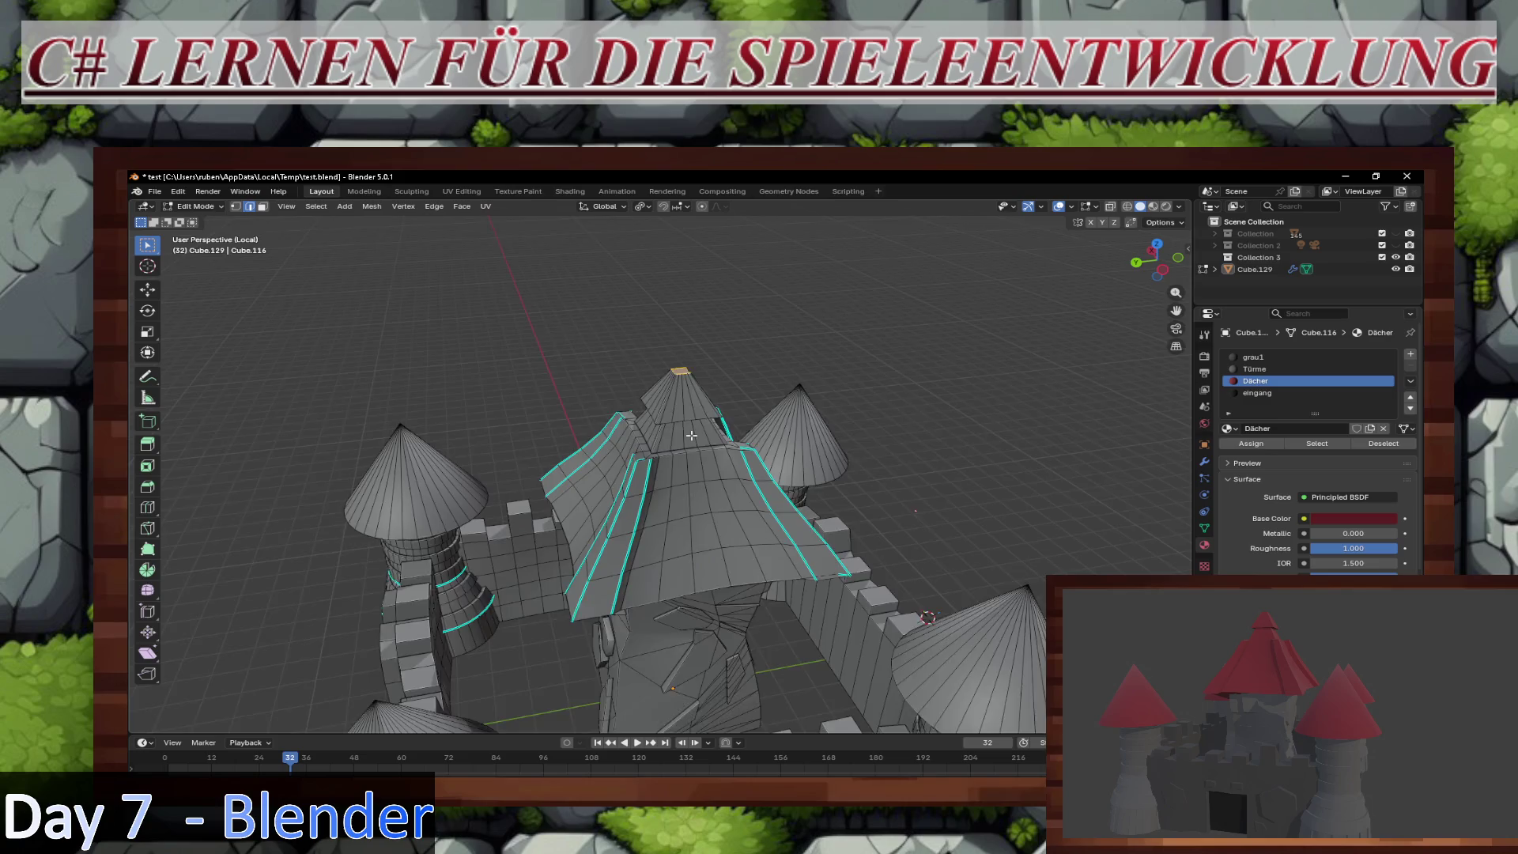
scroll(693, 436, "up", 2)
left_click(706, 394, "alt")
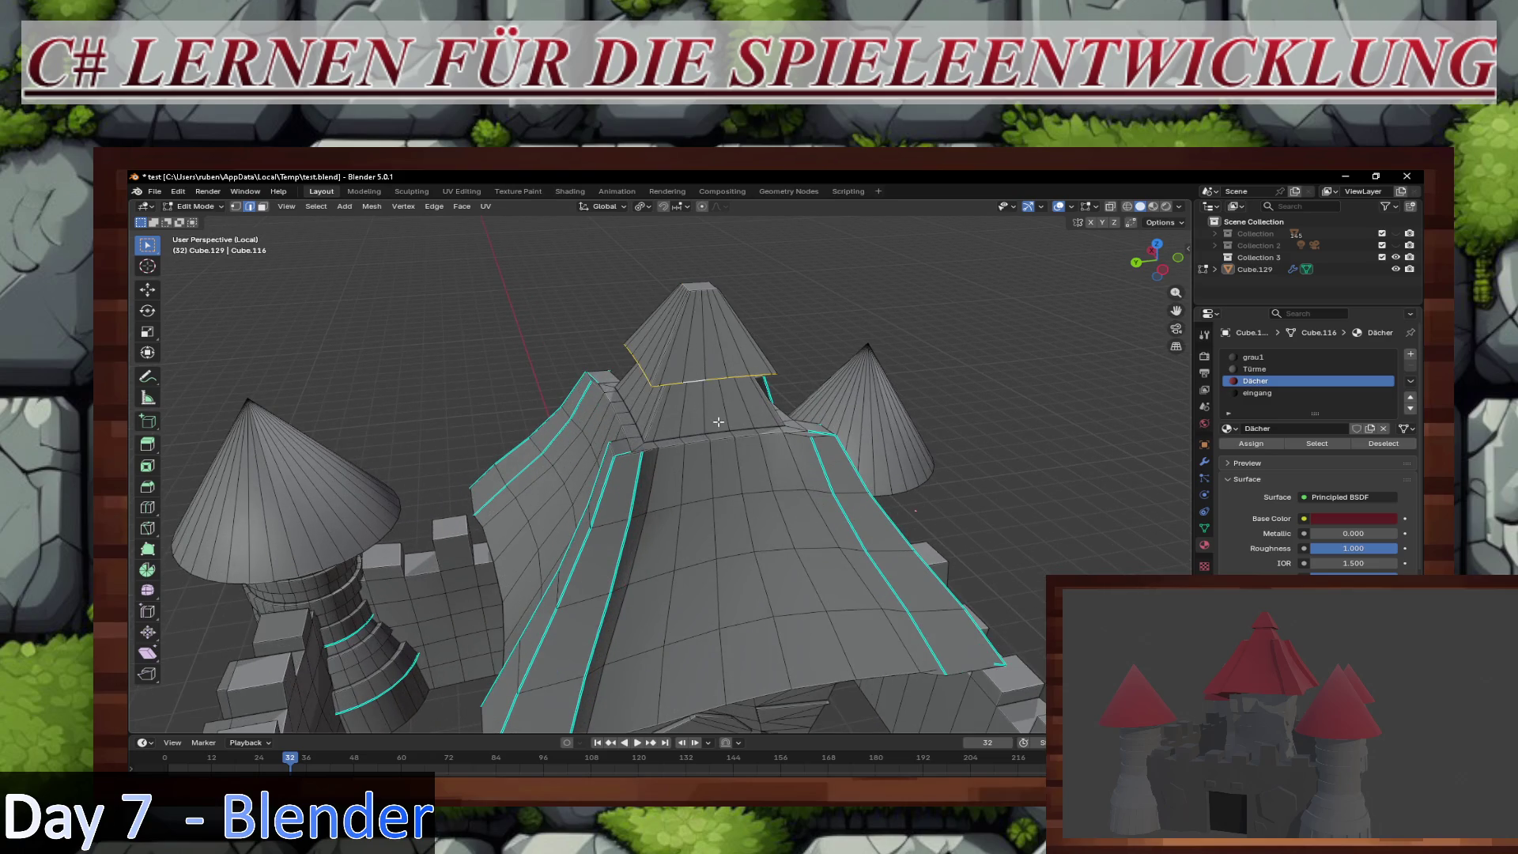
right_click(711, 392)
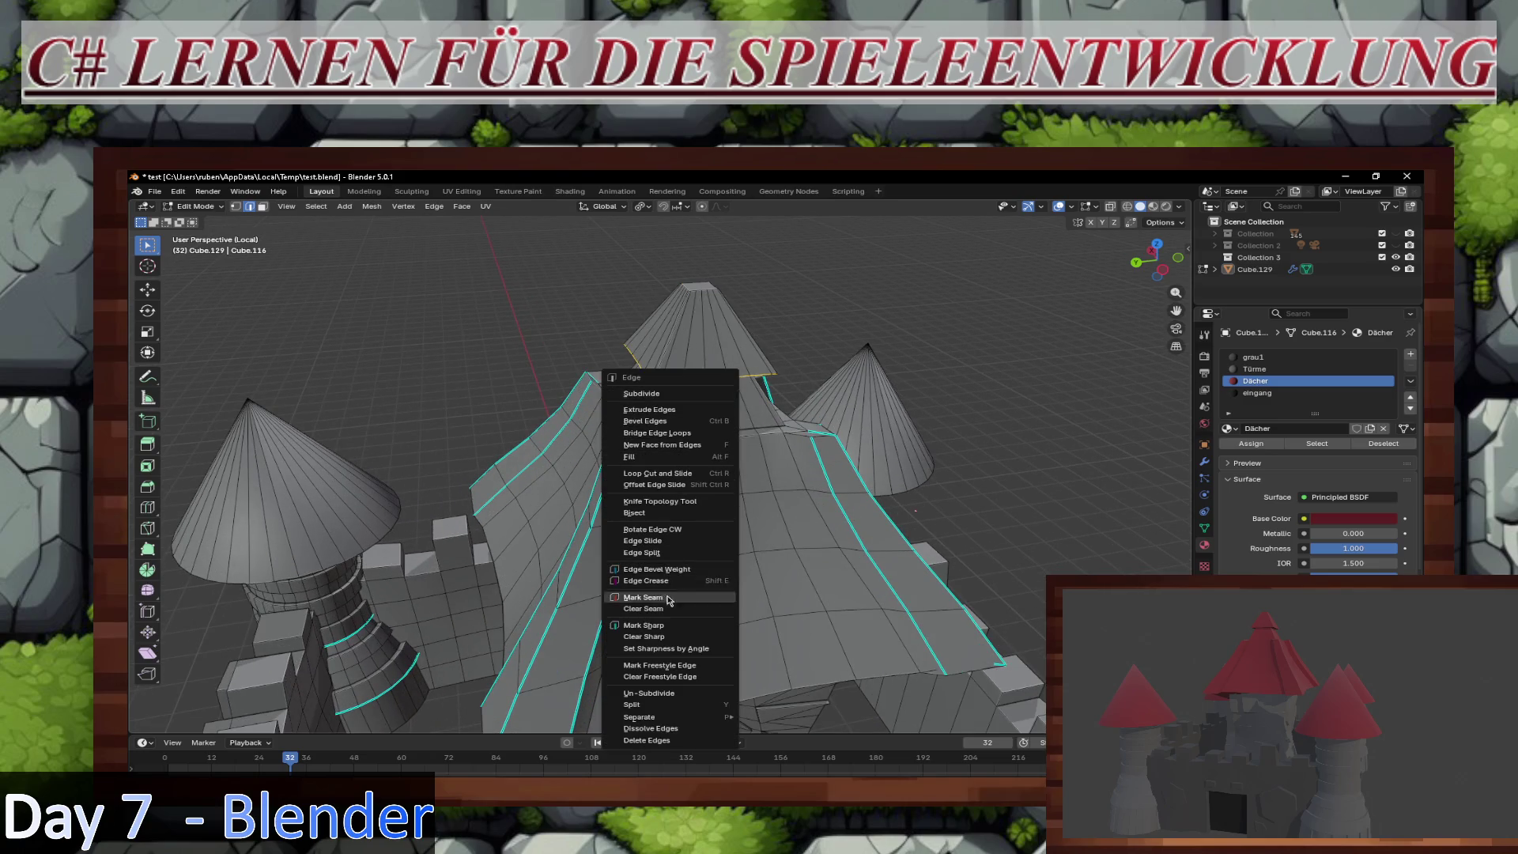
left_click(647, 626)
key("Tab")
scroll(883, 487, "down", 5)
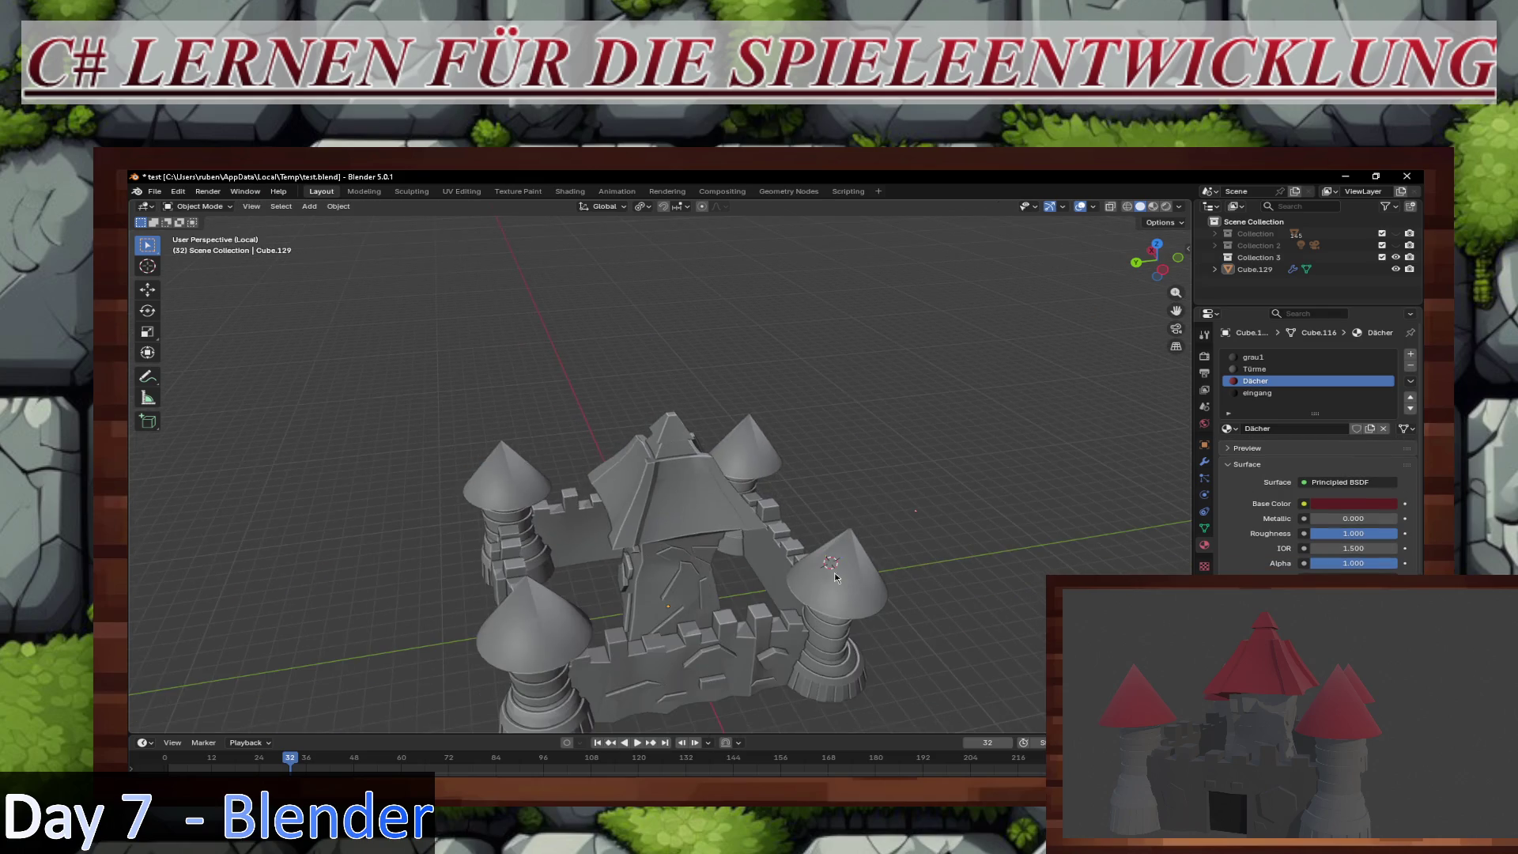
mouse_move(884, 487)
middle_mouse_down()
mouse_move(923, 557)
mouse_move(798, 545)
mouse_move(887, 520)
mouse_move(921, 593)
middle_mouse_up()
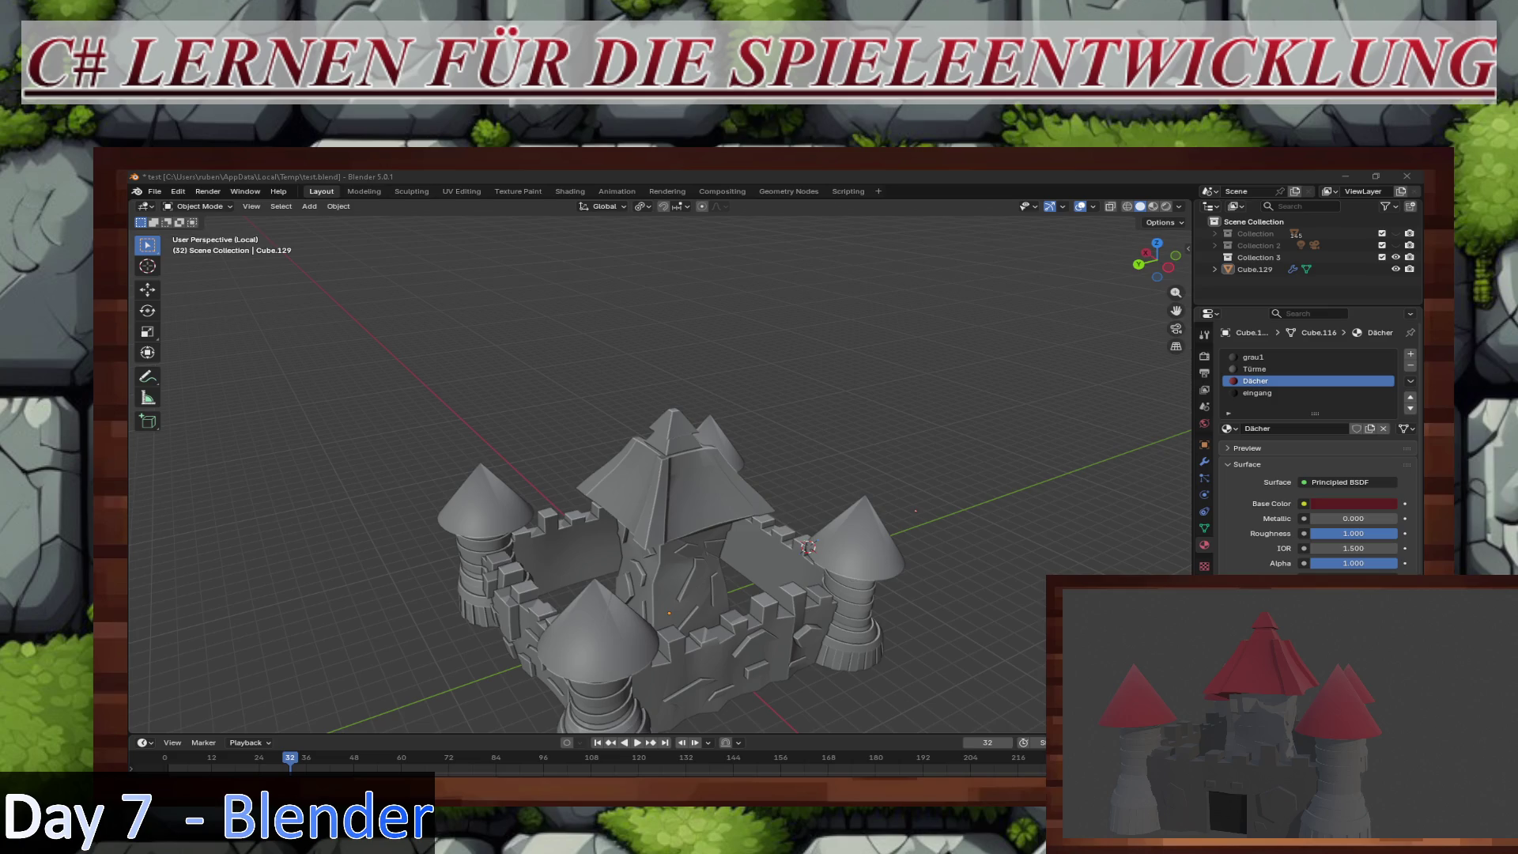
middle_click_drag(998, 682, 870, 585)
scroll(829, 562, "down", 3)
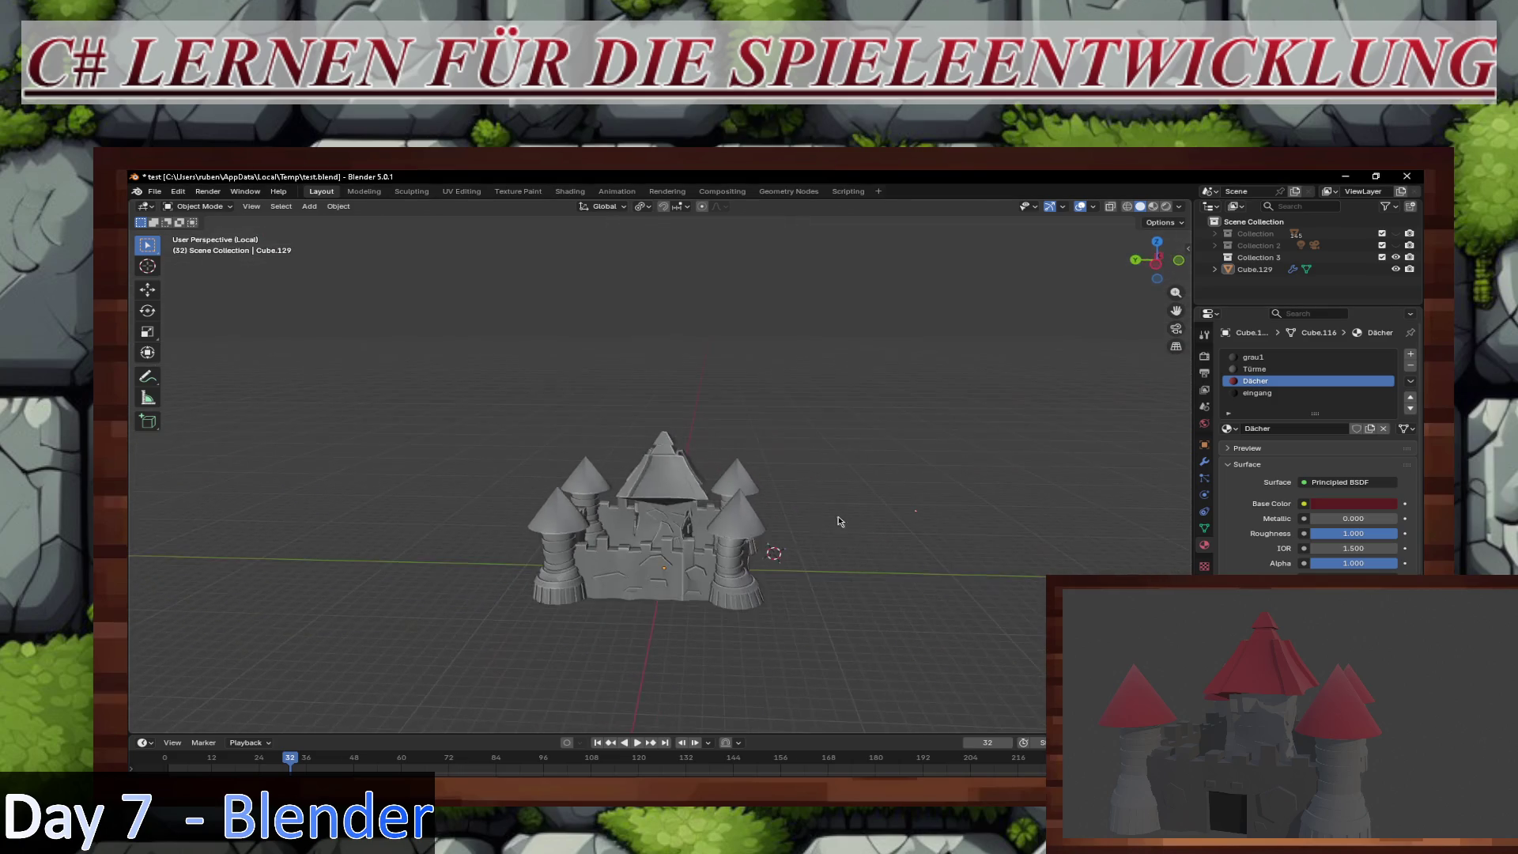
scroll(909, 506, "up", 3)
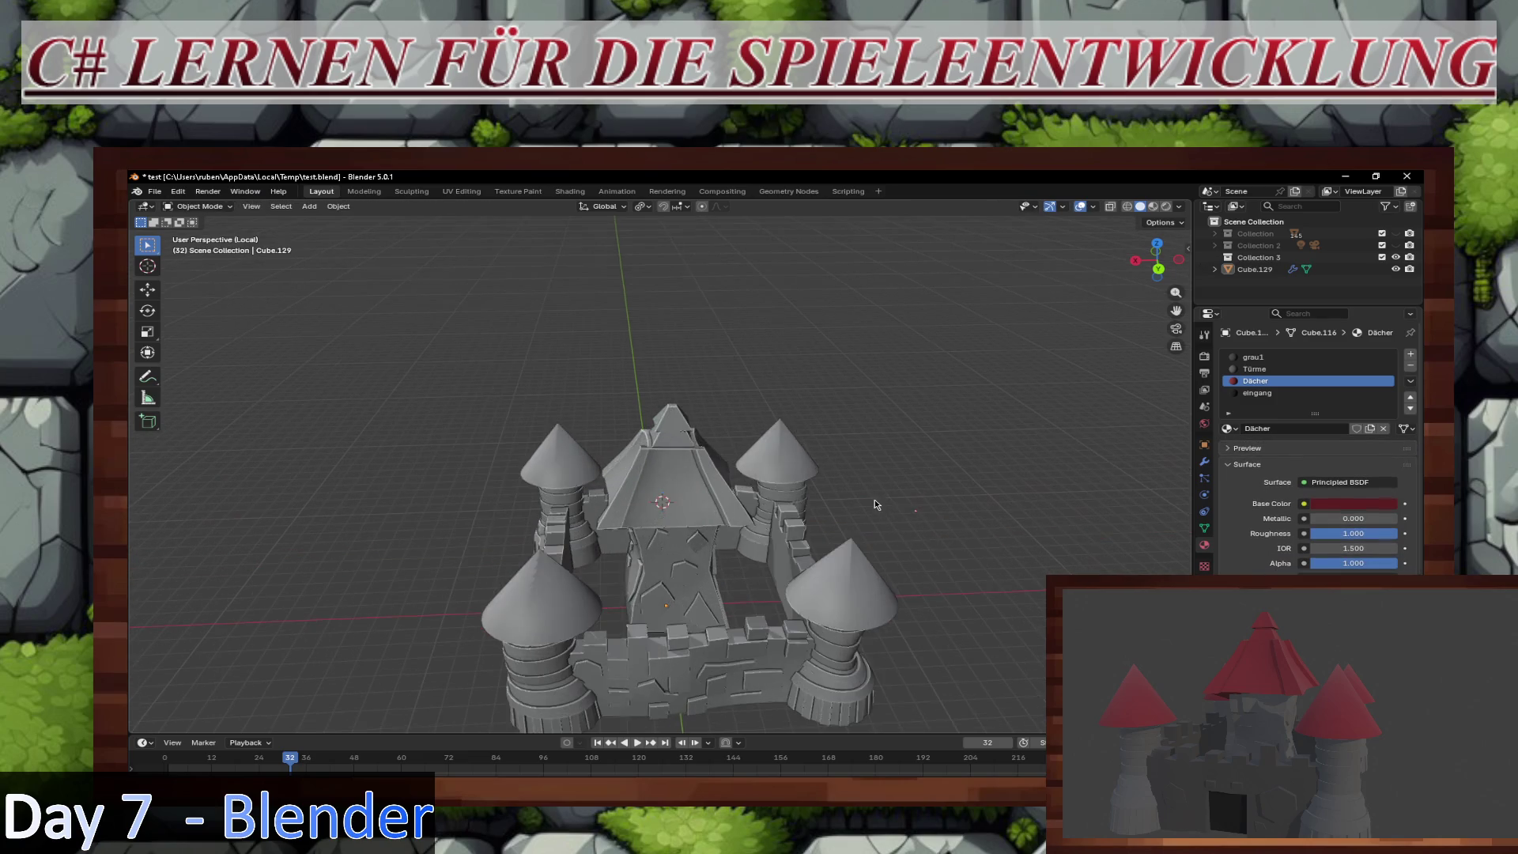
mouse_move(874, 499)
middle_mouse_down()
mouse_move(902, 523)
mouse_move(886, 514)
middle_mouse_up()
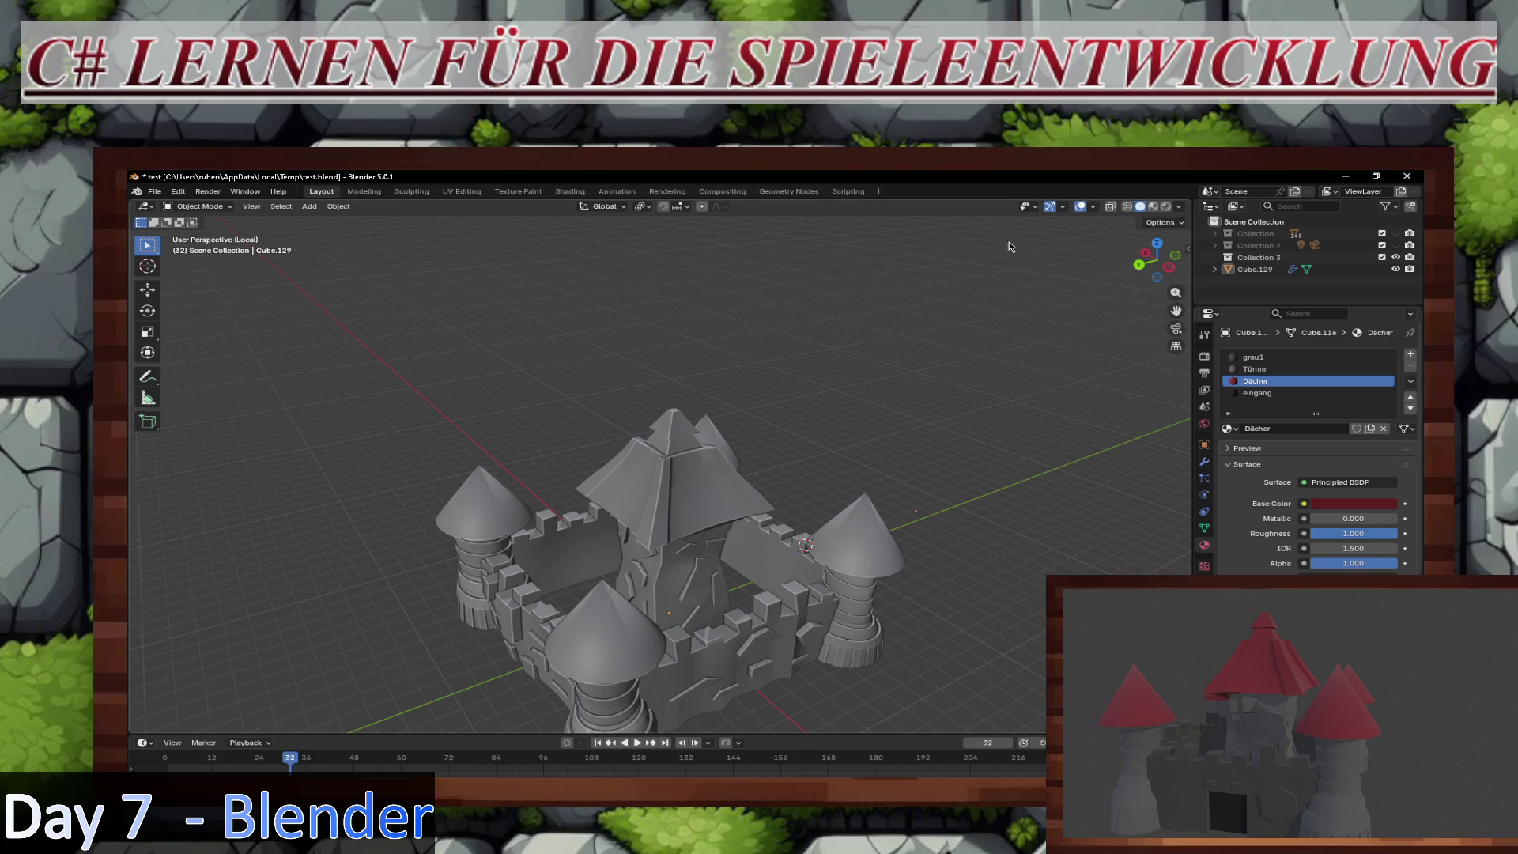
scroll(781, 492, "down", 3)
mouse_move(781, 492)
middle_mouse_down()
mouse_move(904, 443)
mouse_move(797, 486)
mouse_move(870, 459)
mouse_move(898, 471)
mouse_move(840, 485)
mouse_move(796, 440)
mouse_move(854, 463)
middle_mouse_up()
scroll(901, 464, "down", 3)
scroll(840, 485, "up", 3)
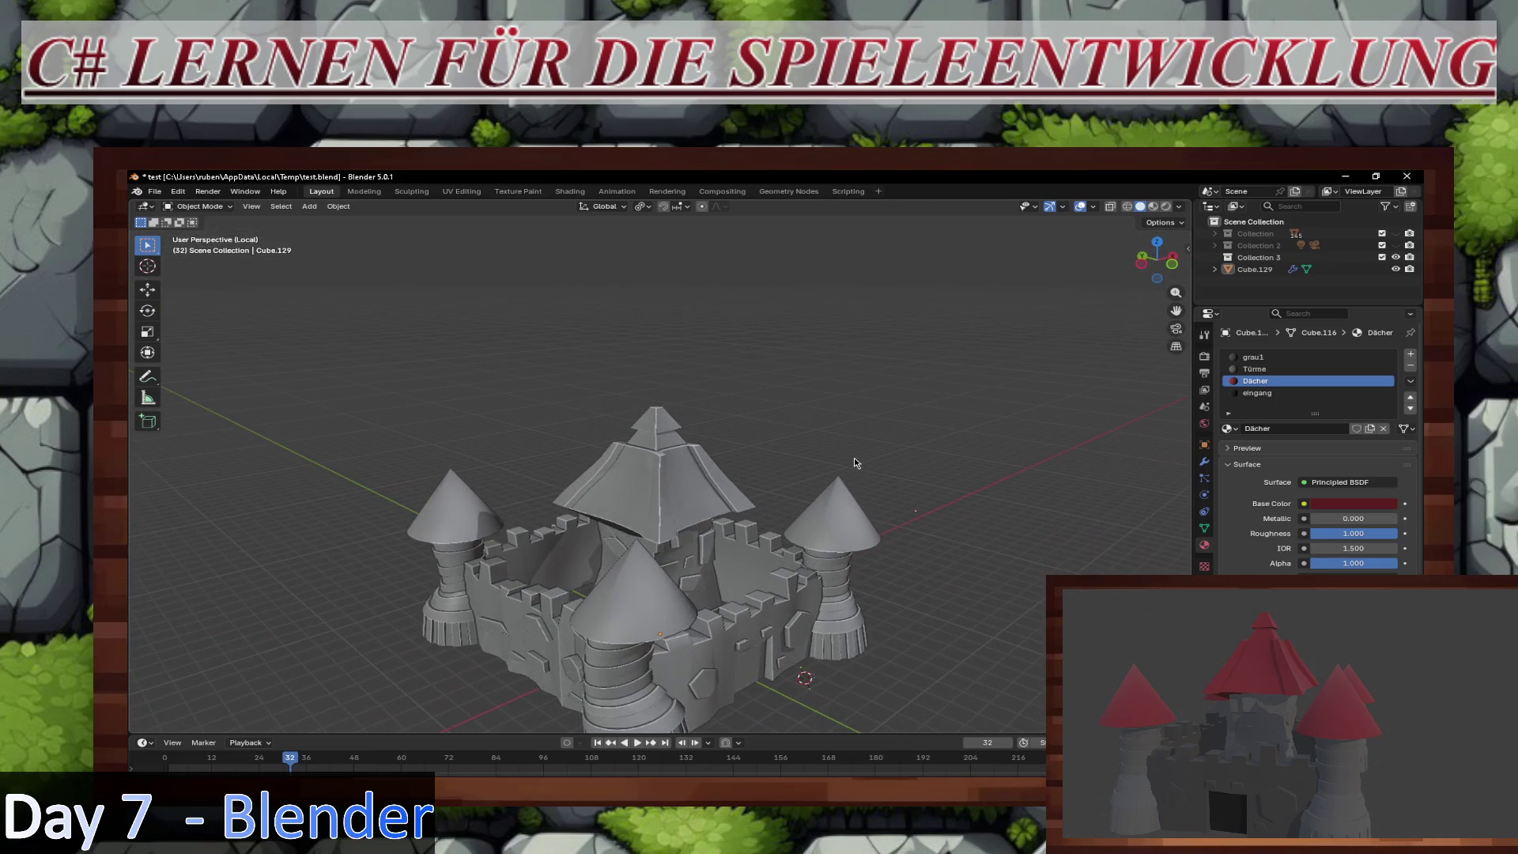
scroll(888, 460, "down", 4)
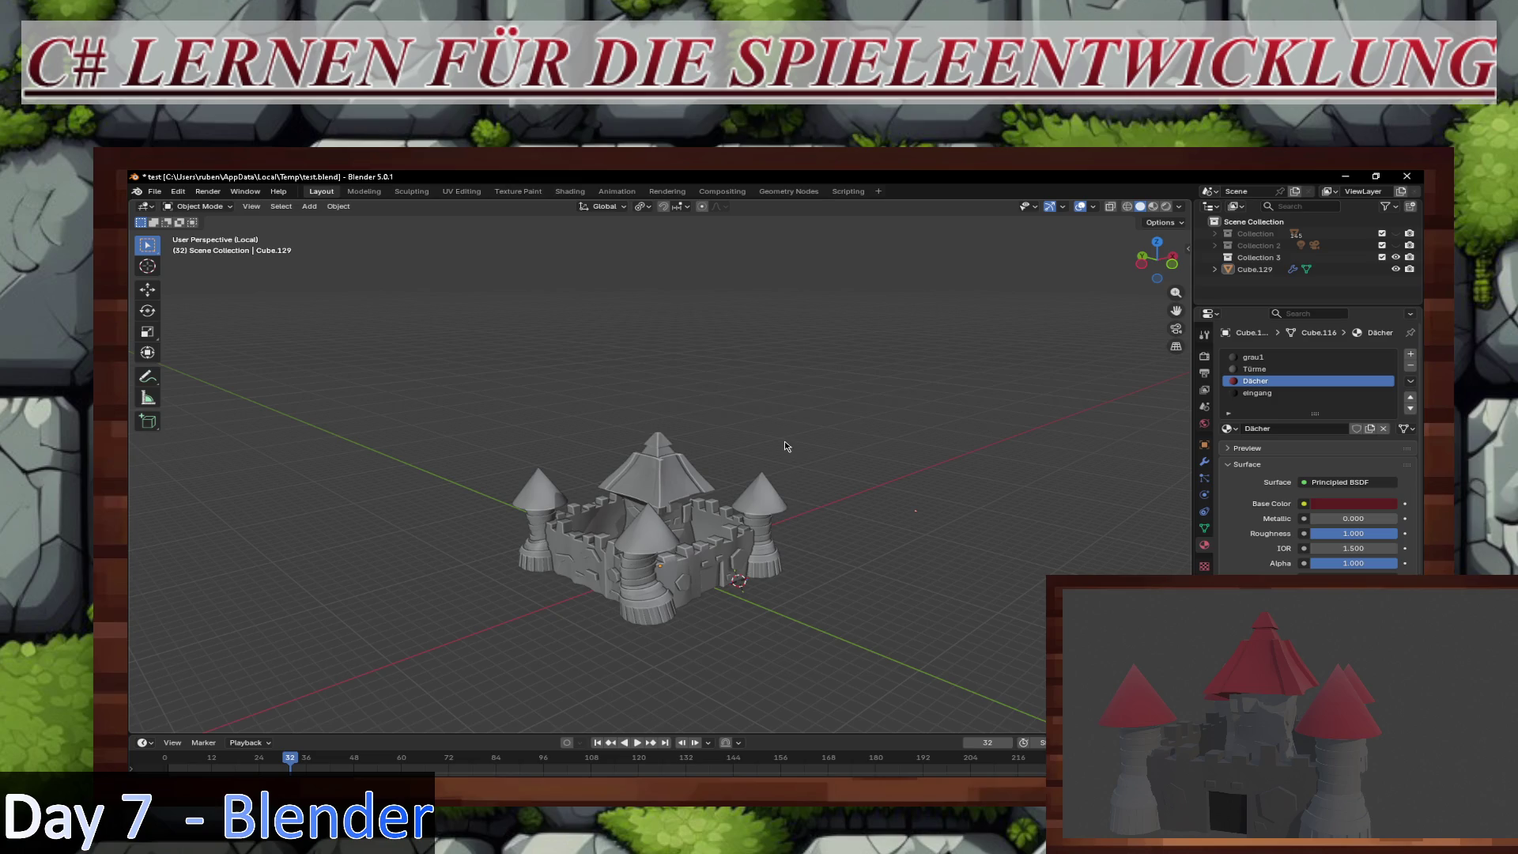
key("z")
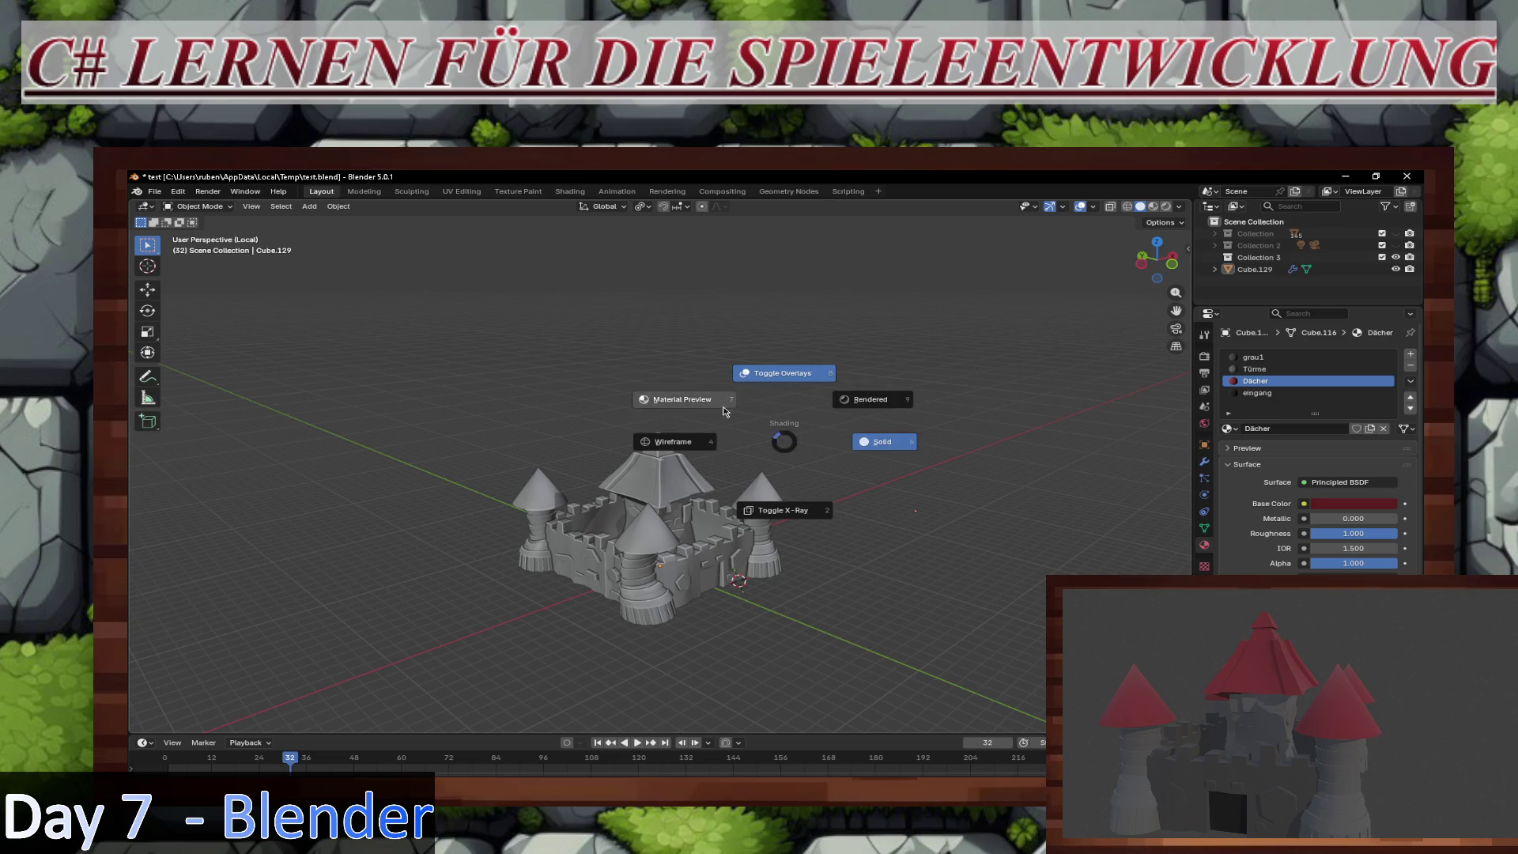
left_click(679, 399)
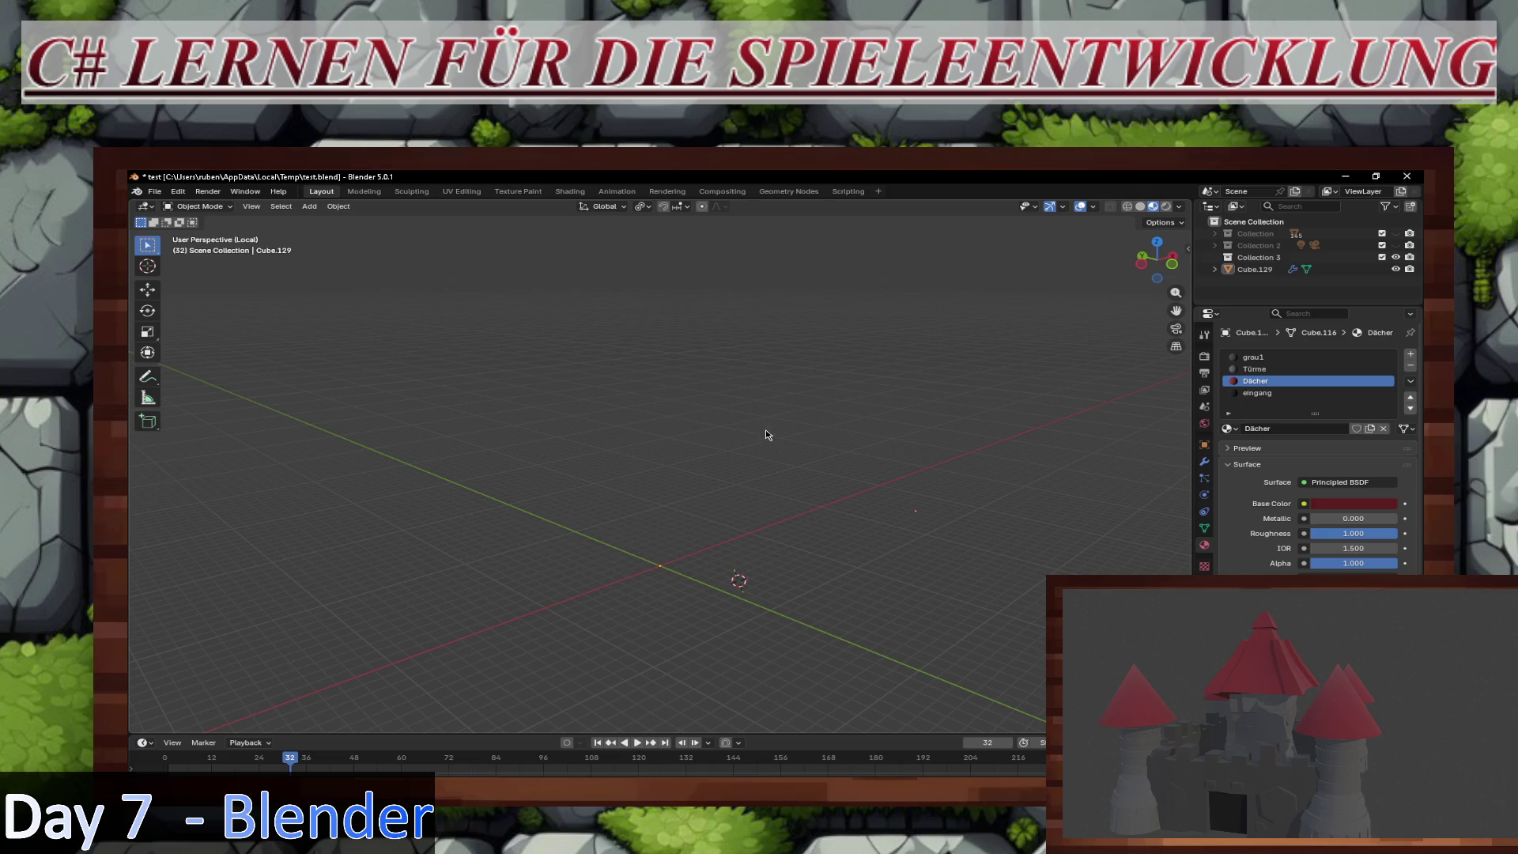
key("z")
left_click(859, 427)
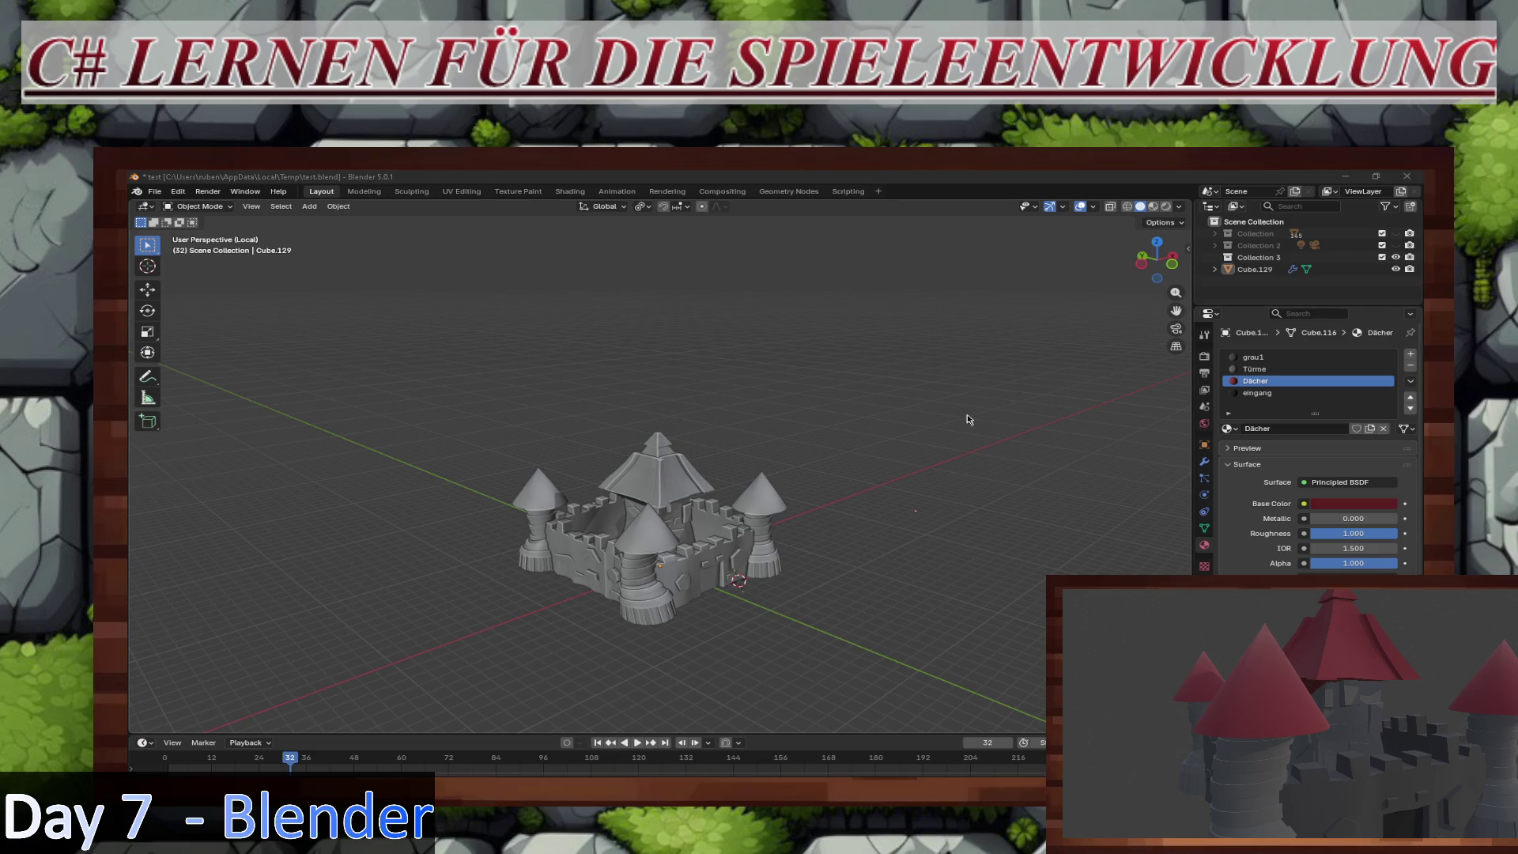
middle_click_drag(799, 440, 837, 434)
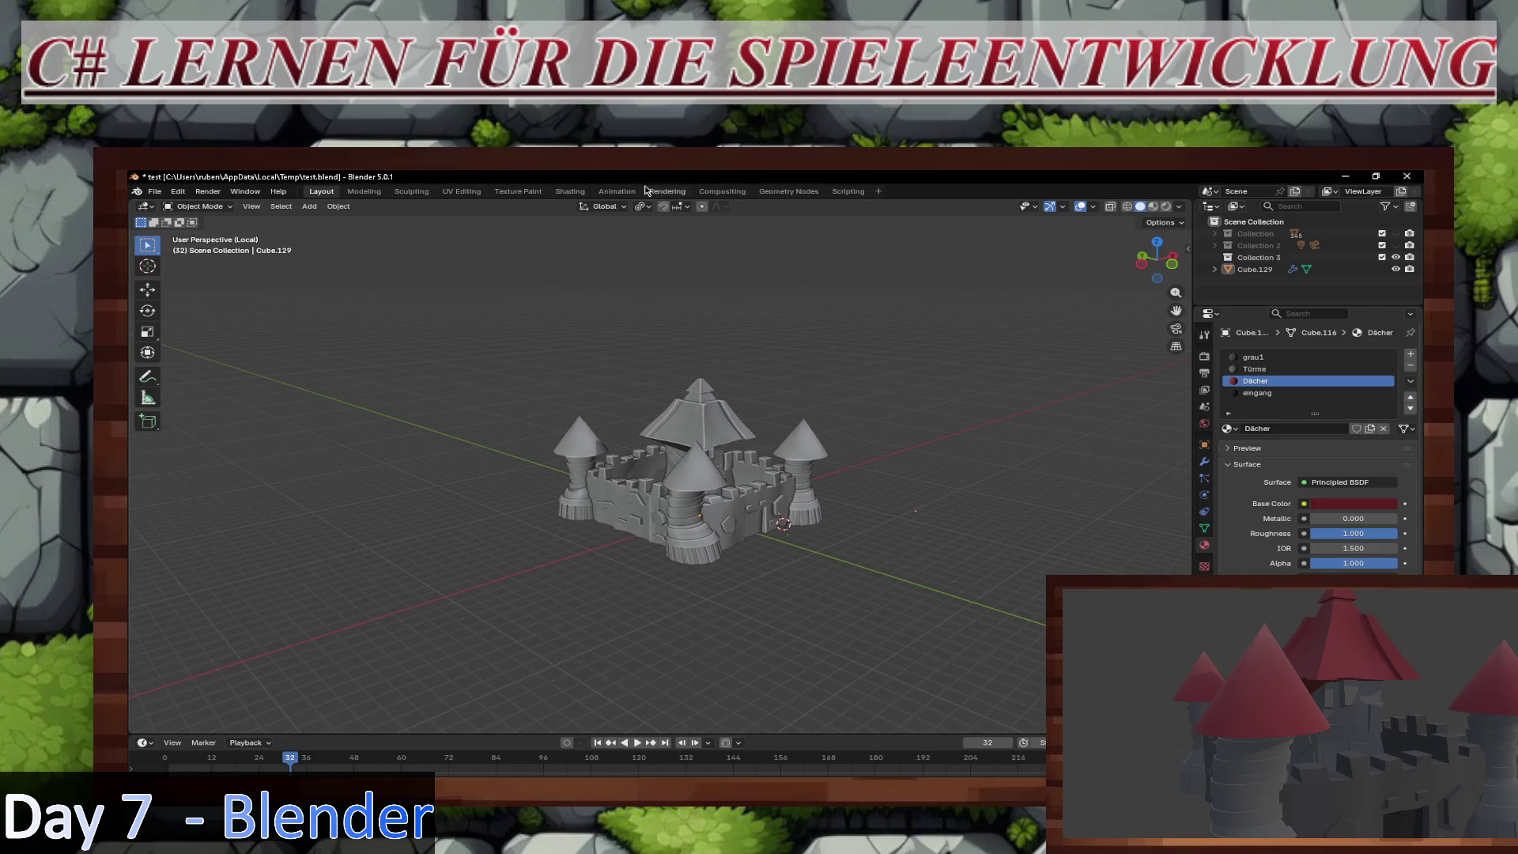
left_click(576, 195)
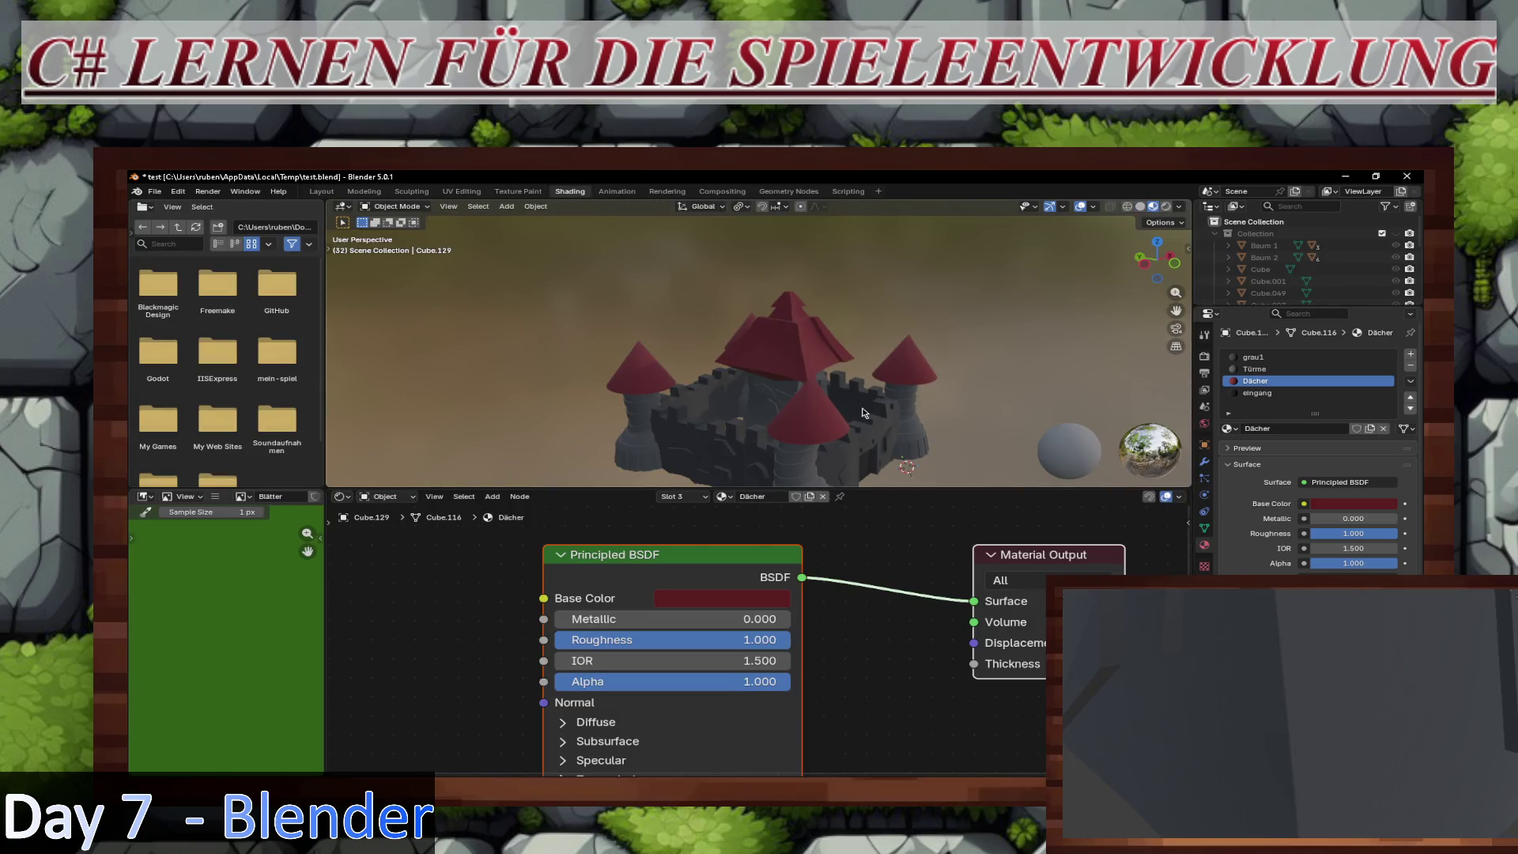
key("ctrl+alt+space")
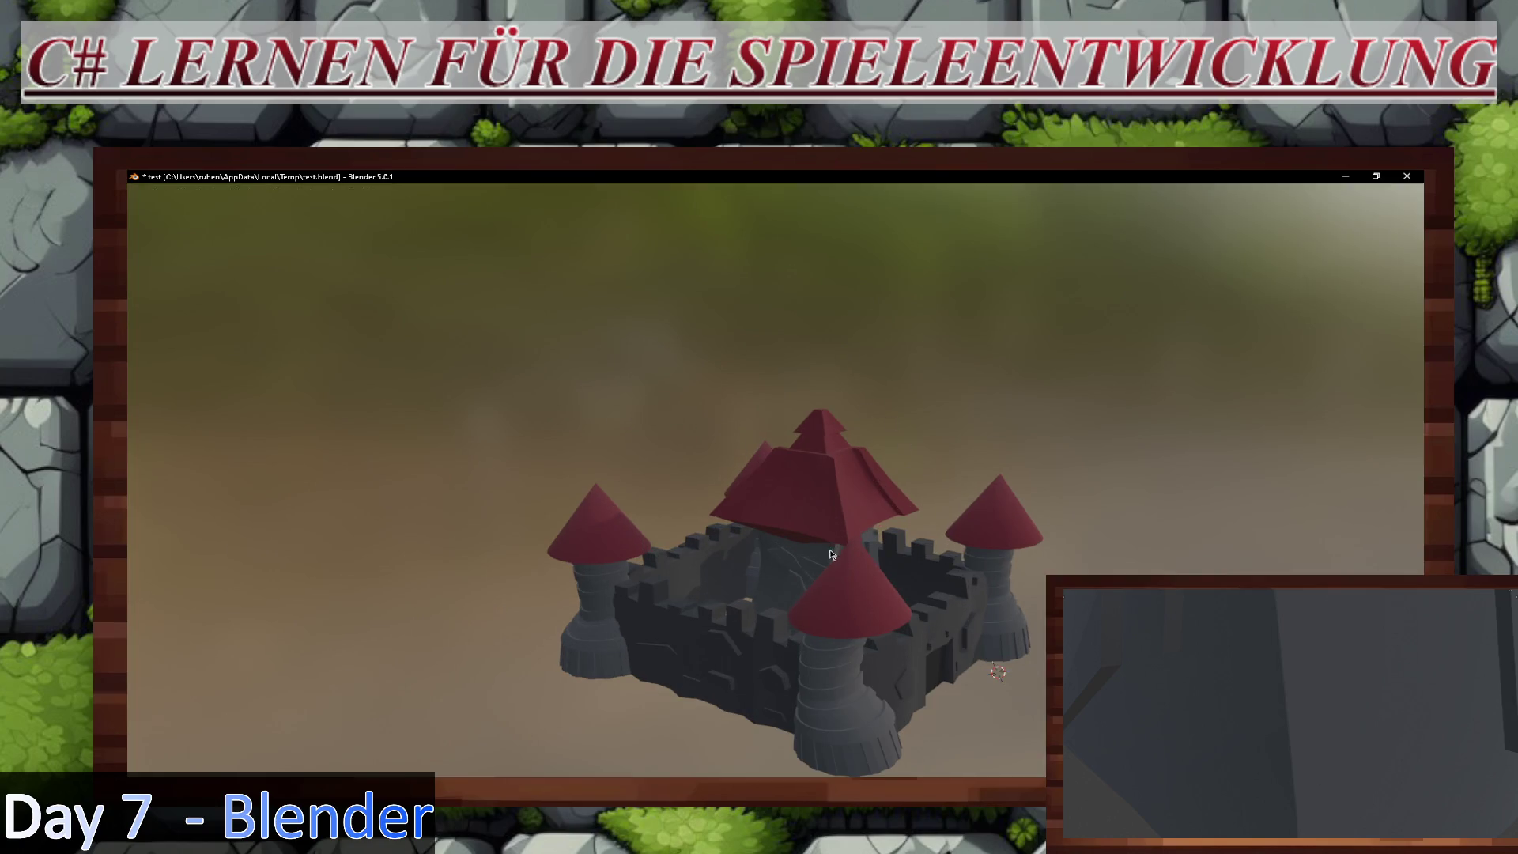
mouse_move(832, 554)
middle_mouse_down()
mouse_move(795, 512)
mouse_move(690, 538)
mouse_move(812, 547)
mouse_move(819, 528)
middle_mouse_up()
scroll(819, 527, "up", 3)
mouse_move(910, 549)
middle_mouse_down()
mouse_move(963, 535)
mouse_move(1101, 553)
mouse_move(926, 525)
mouse_move(827, 532)
mouse_move(1056, 545)
middle_mouse_up()
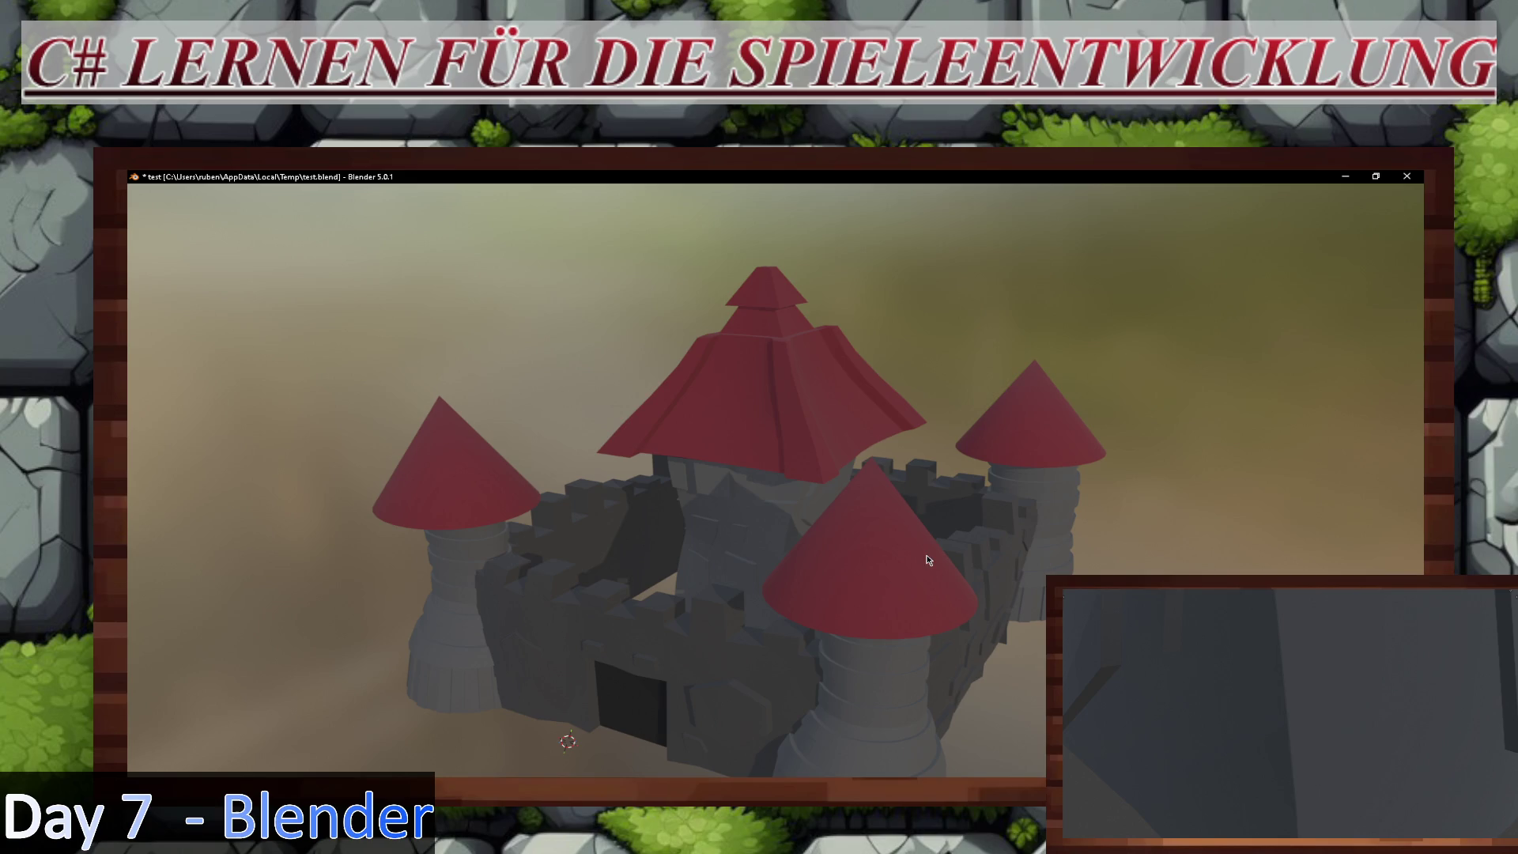
key("ctrl+alt+space")
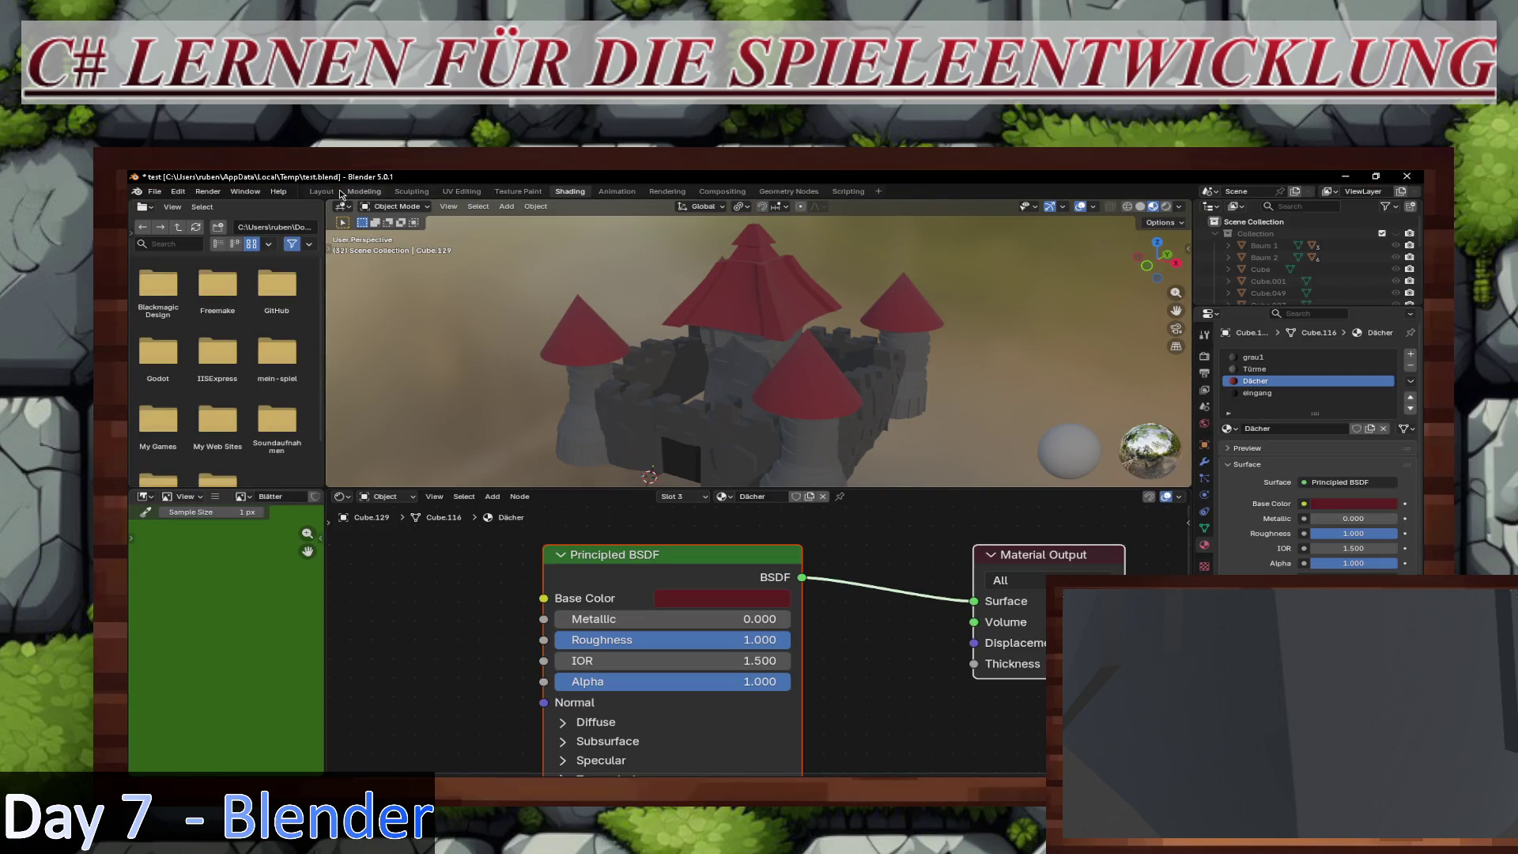
left_click(320, 194)
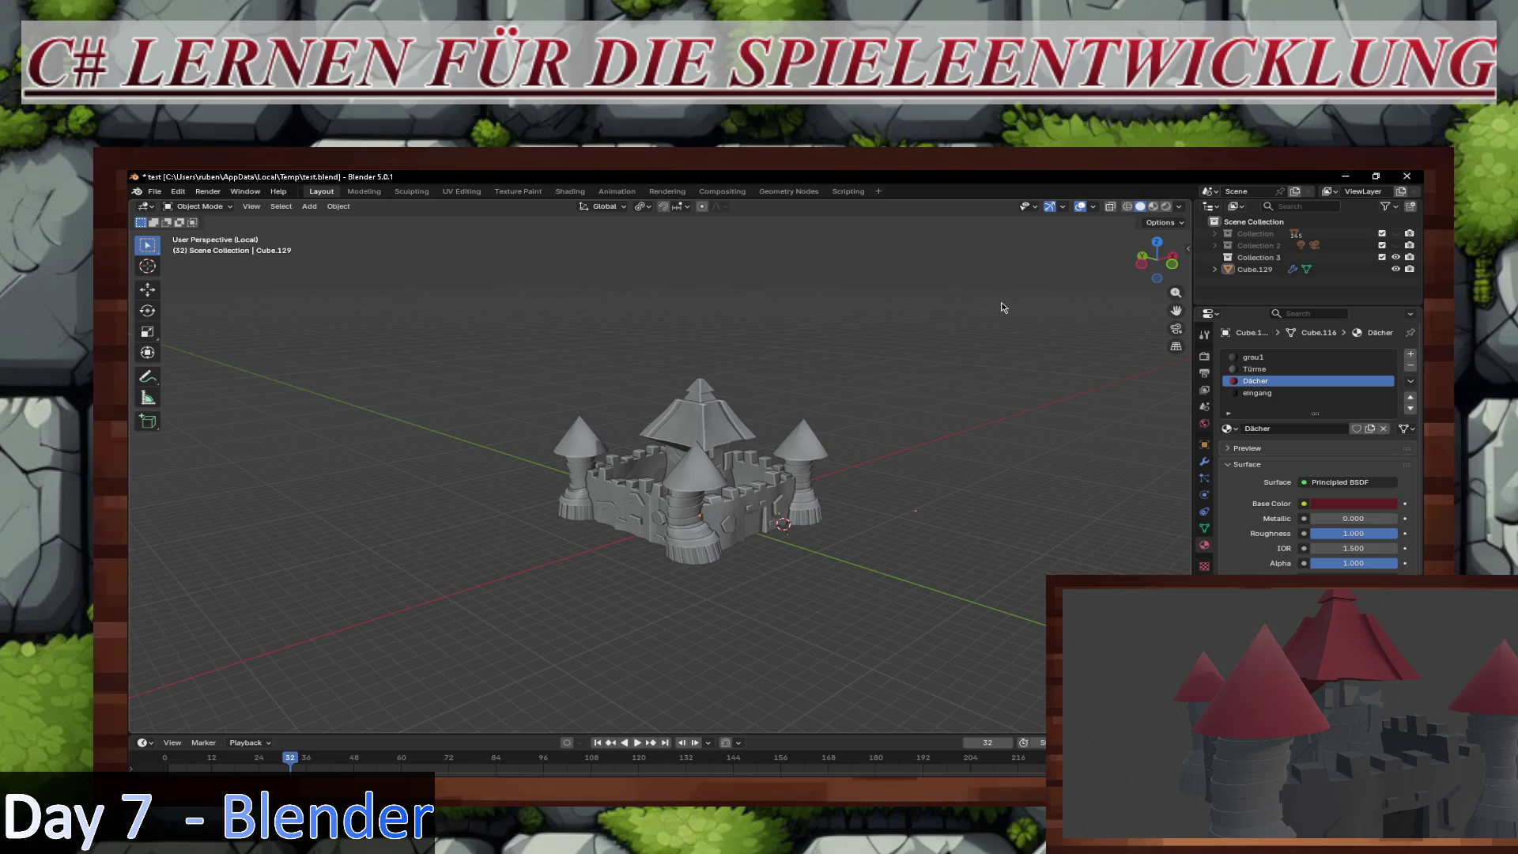
Step: Move the stray vertex below the central tower's roof up to the roof's lower edge
scroll(798, 425, "up", 8)
mouse_move(799, 425)
middle_mouse_down()
mouse_move(763, 467)
mouse_move(574, 440)
mouse_move(732, 468)
mouse_move(702, 387)
mouse_move(750, 387)
middle_mouse_up()
scroll(764, 467, "up", 4)
key("Tab")
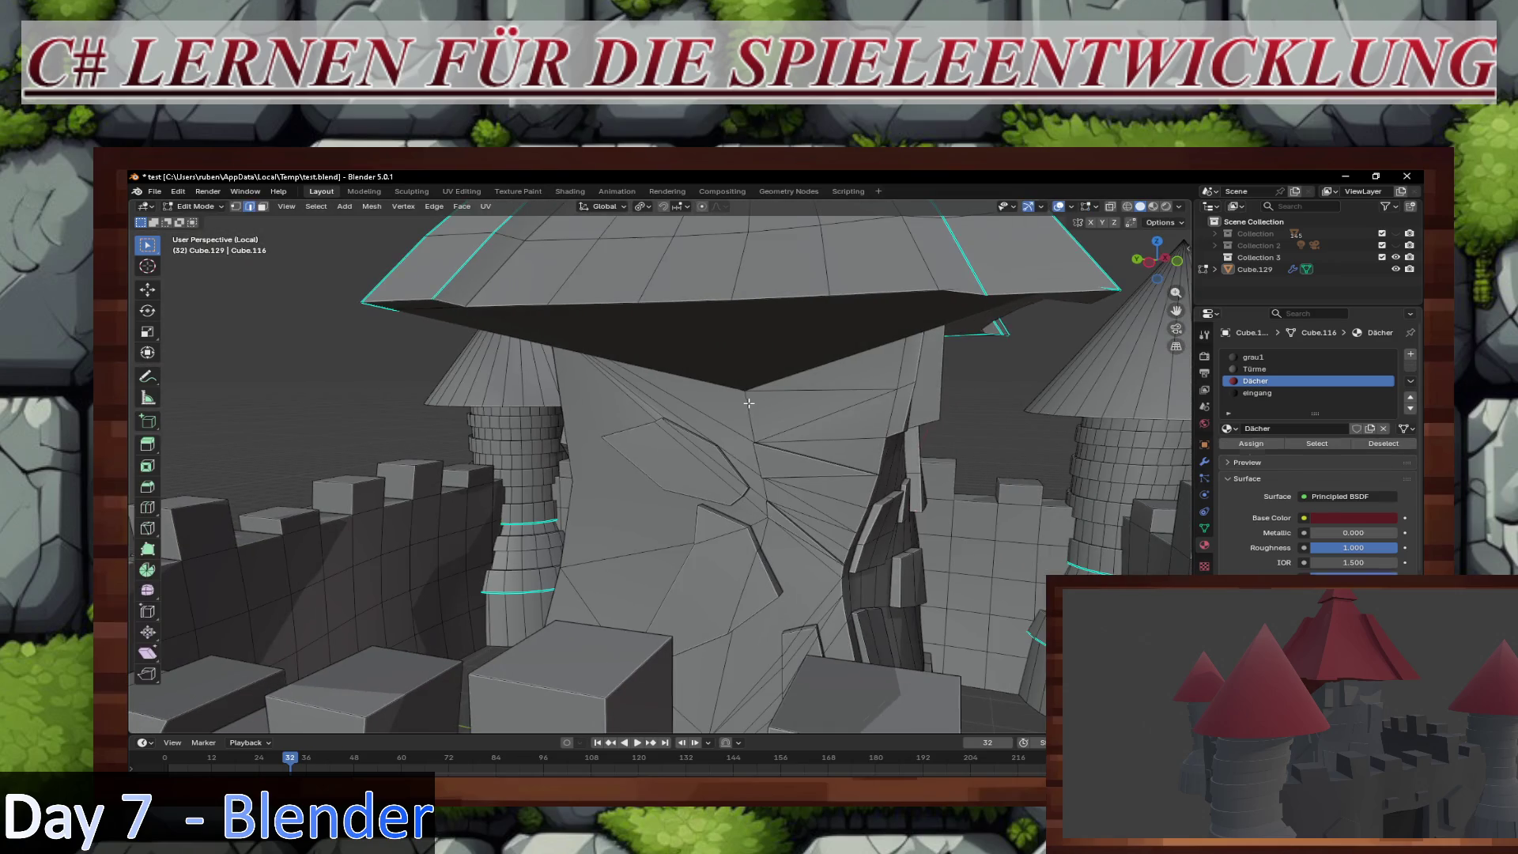
key("1")
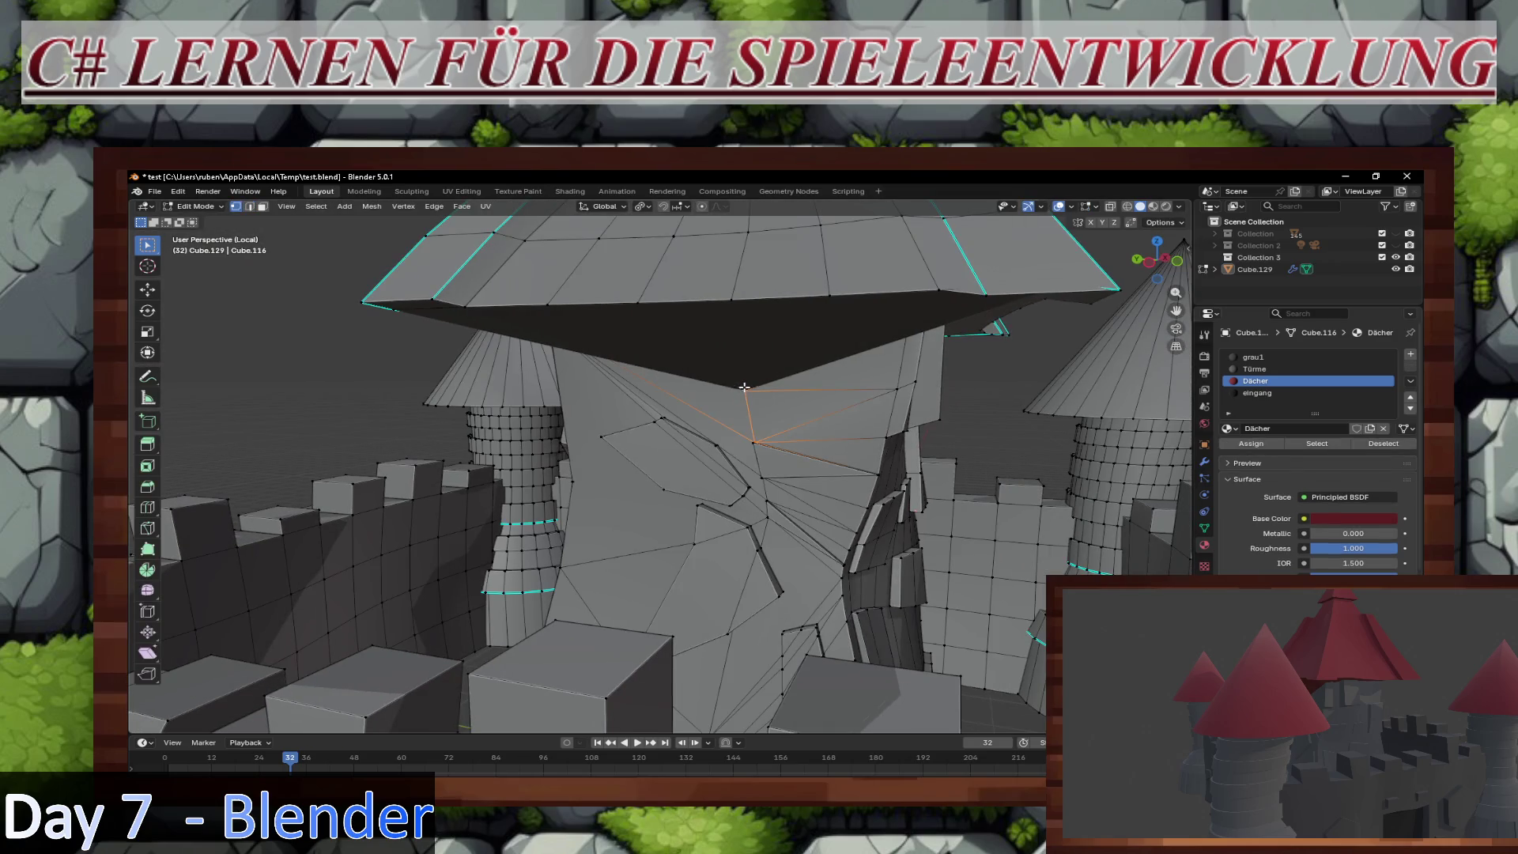
left_click(745, 388)
key("g")
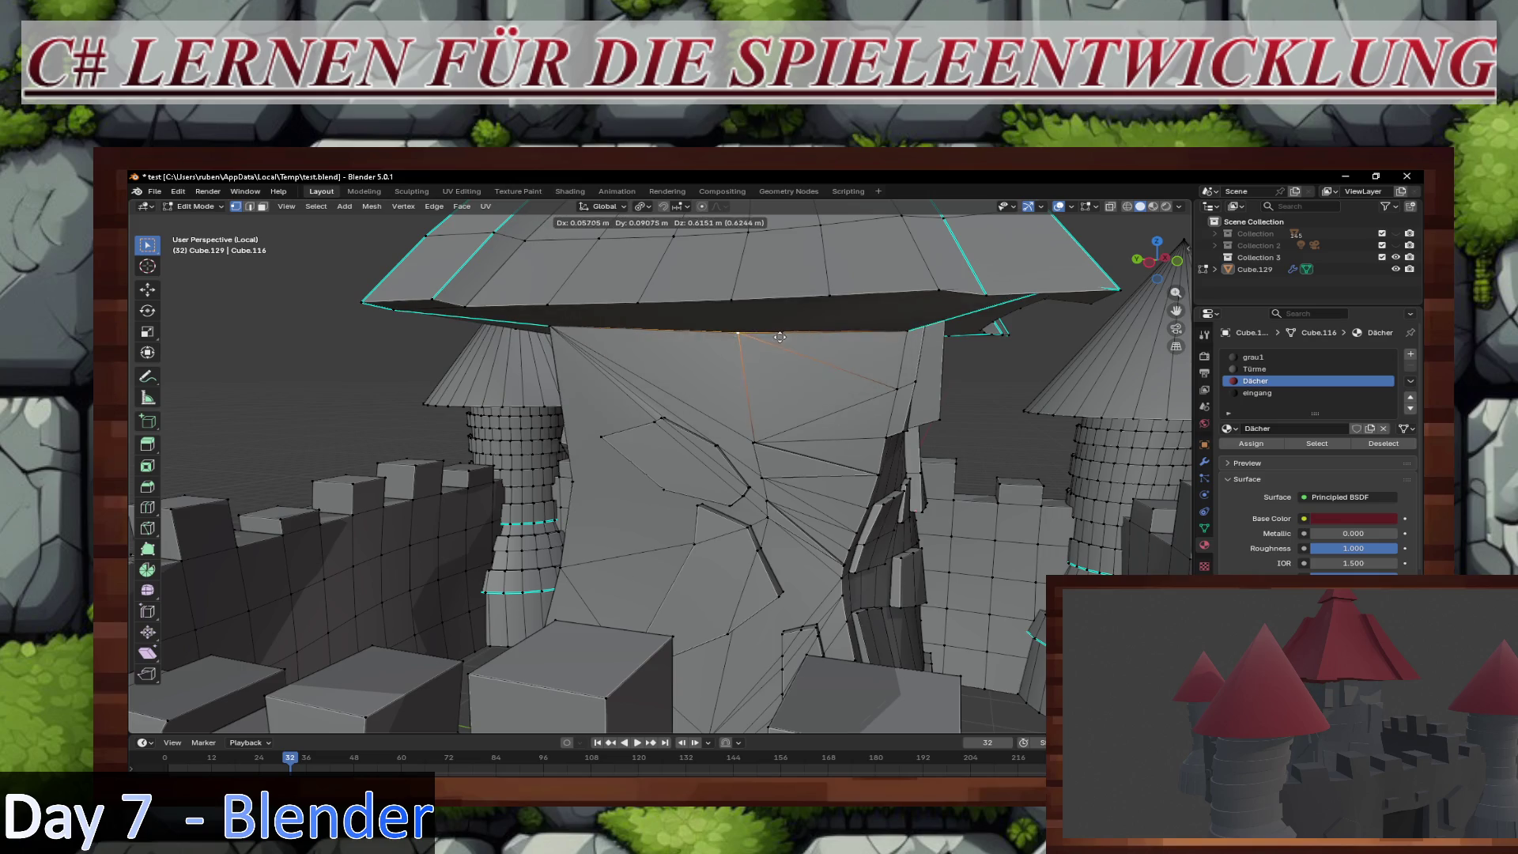
left_click(782, 323)
key("Tab")
mouse_move(781, 324)
middle_mouse_down()
mouse_move(874, 395)
mouse_move(818, 424)
mouse_move(922, 426)
mouse_move(971, 450)
mouse_move(667, 434)
middle_mouse_up()
scroll(826, 403, "down", 10)
scroll(997, 489, "down", 5)
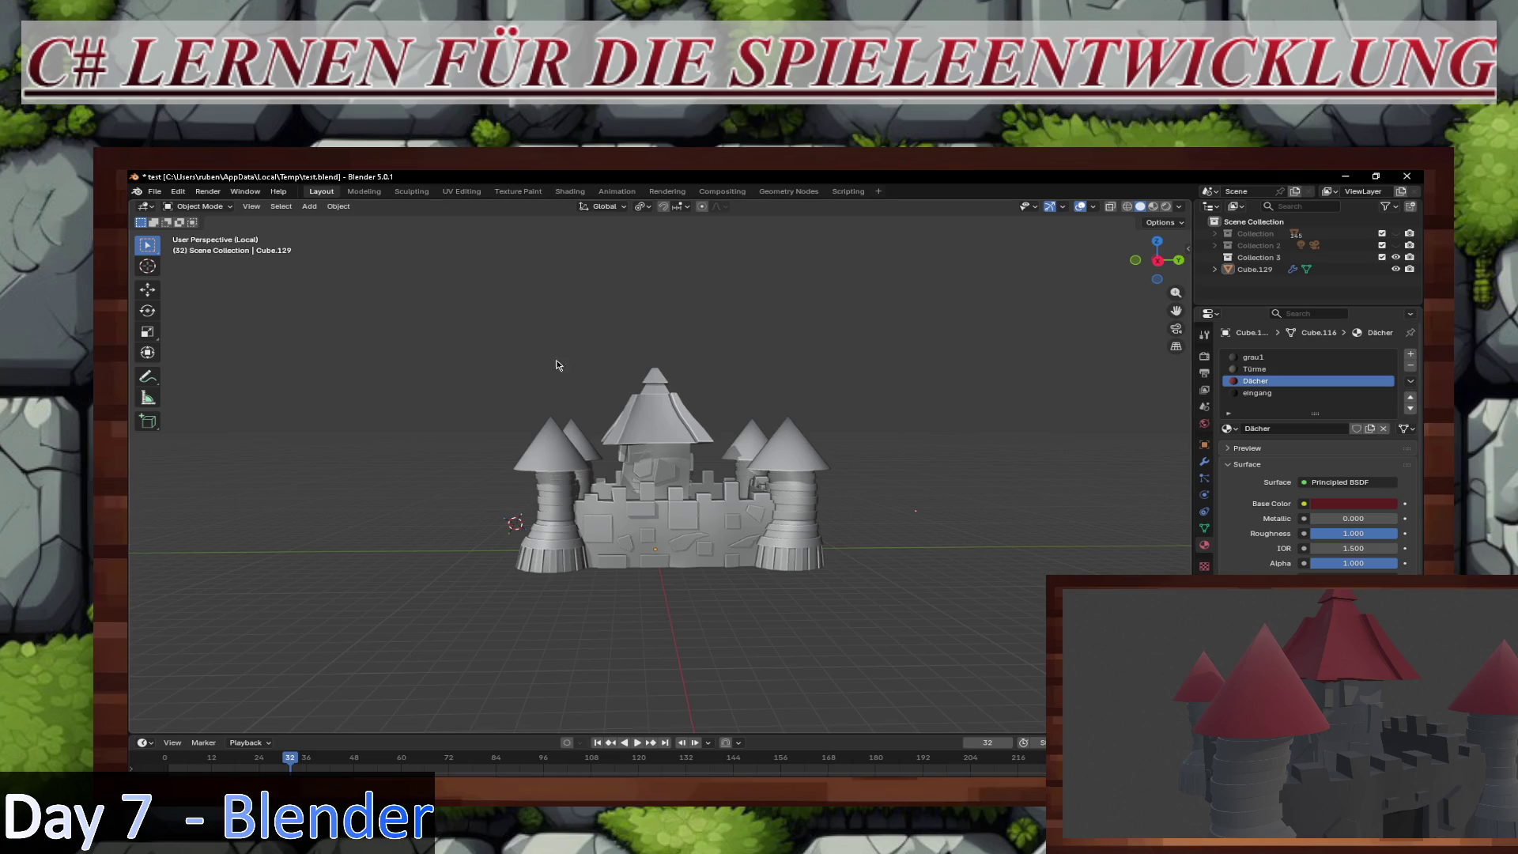
Step: Unhide Collection 2 and Collection using their eye icons in the Outliner
middle_click_drag(557, 365, 714, 365)
scroll(887, 374, "down", 4)
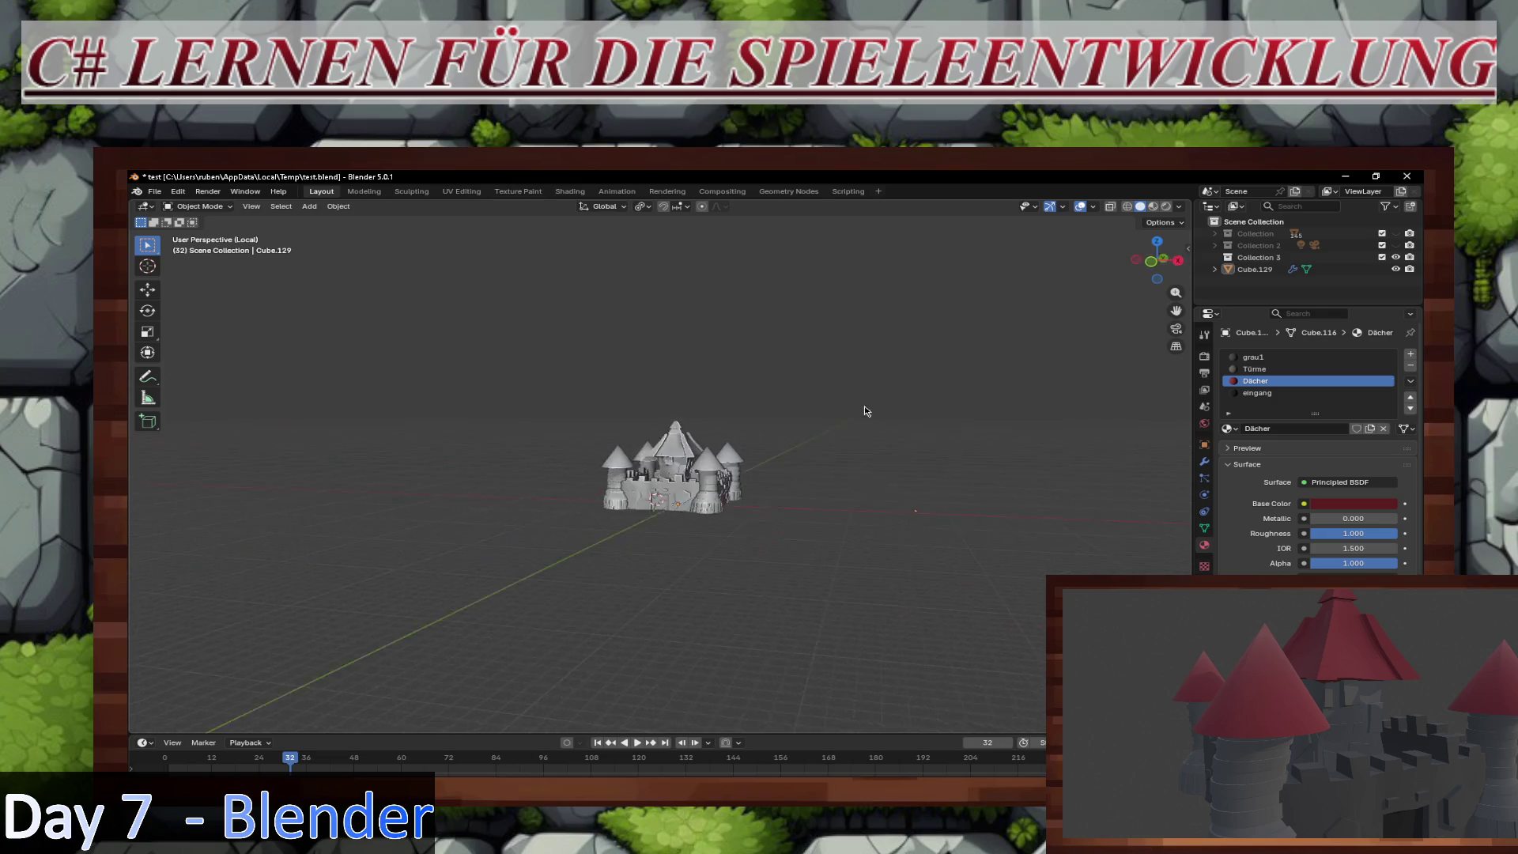
mouse_move(866, 410)
middle_mouse_down()
mouse_move(767, 471)
mouse_move(715, 439)
mouse_move(769, 405)
middle_mouse_up()
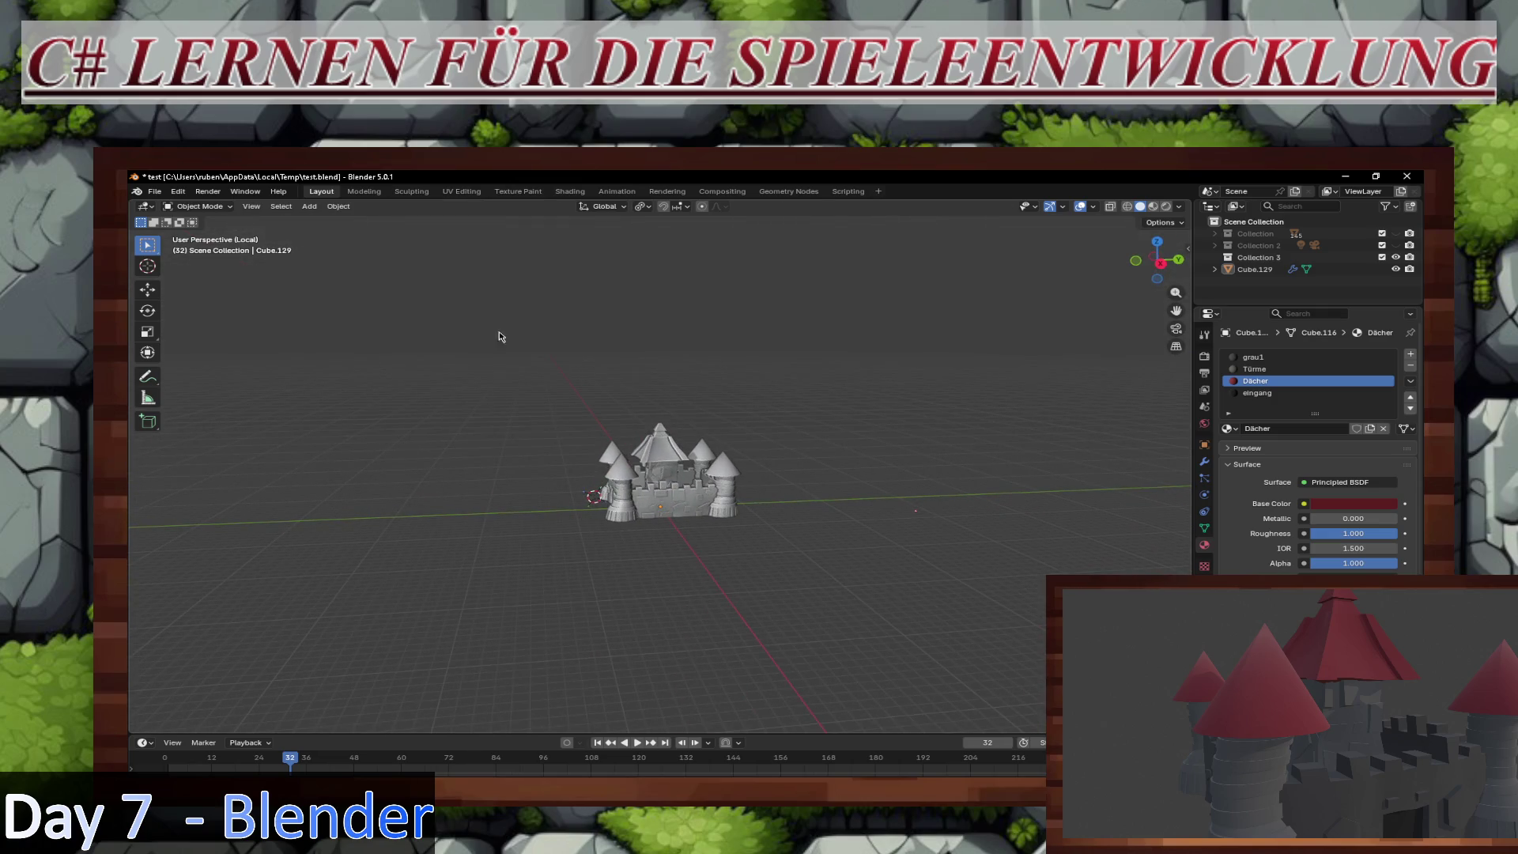
left_click(1395, 246)
mouse_move(933, 442)
middle_mouse_down()
mouse_move(870, 475)
mouse_move(902, 489)
mouse_move(932, 416)
mouse_move(854, 433)
mouse_move(933, 411)
middle_mouse_up()
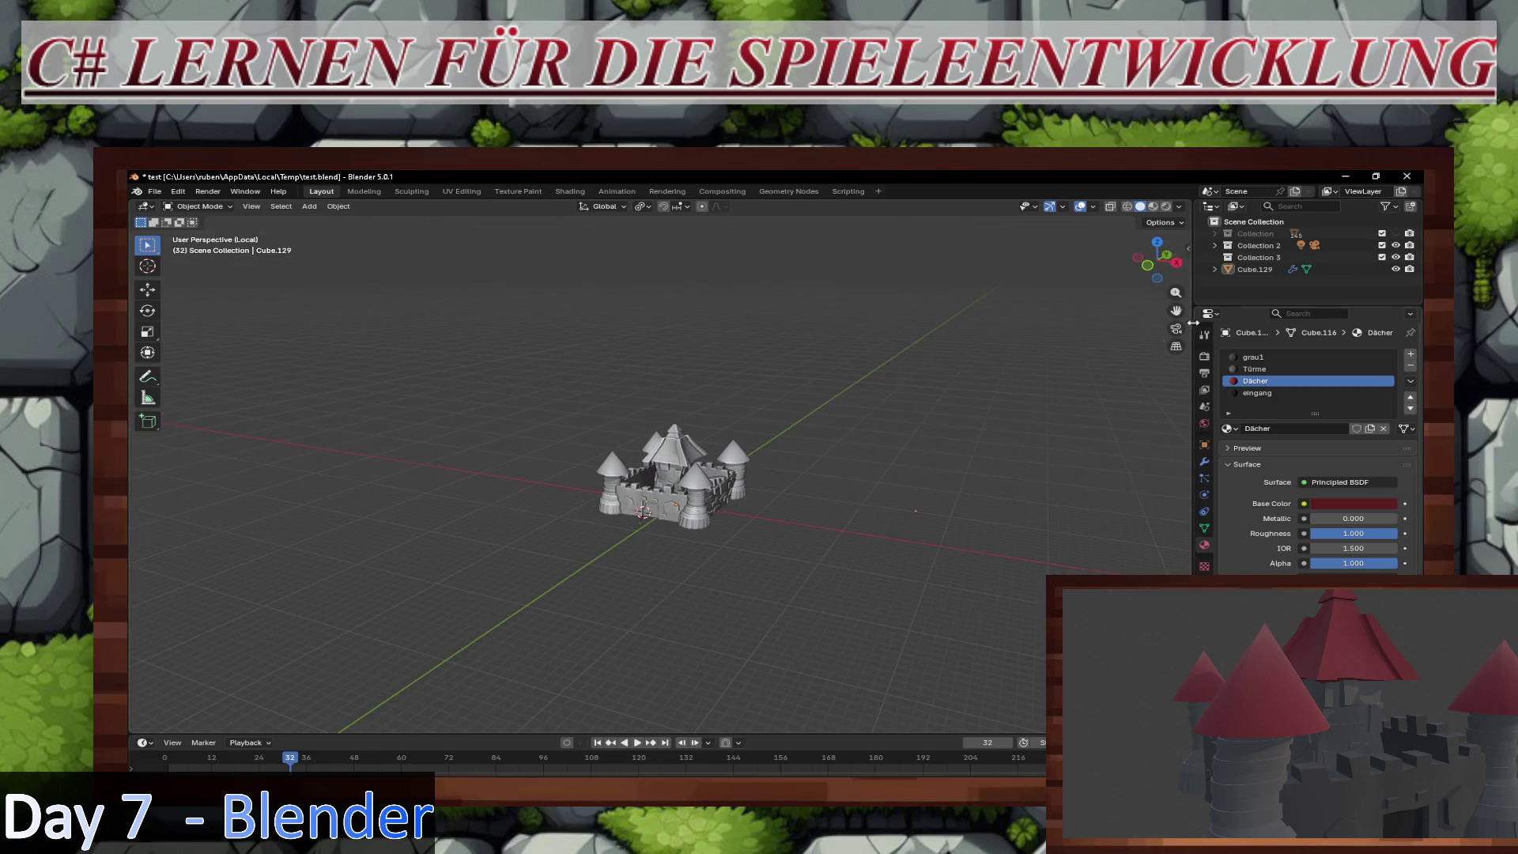
left_click(1395, 234)
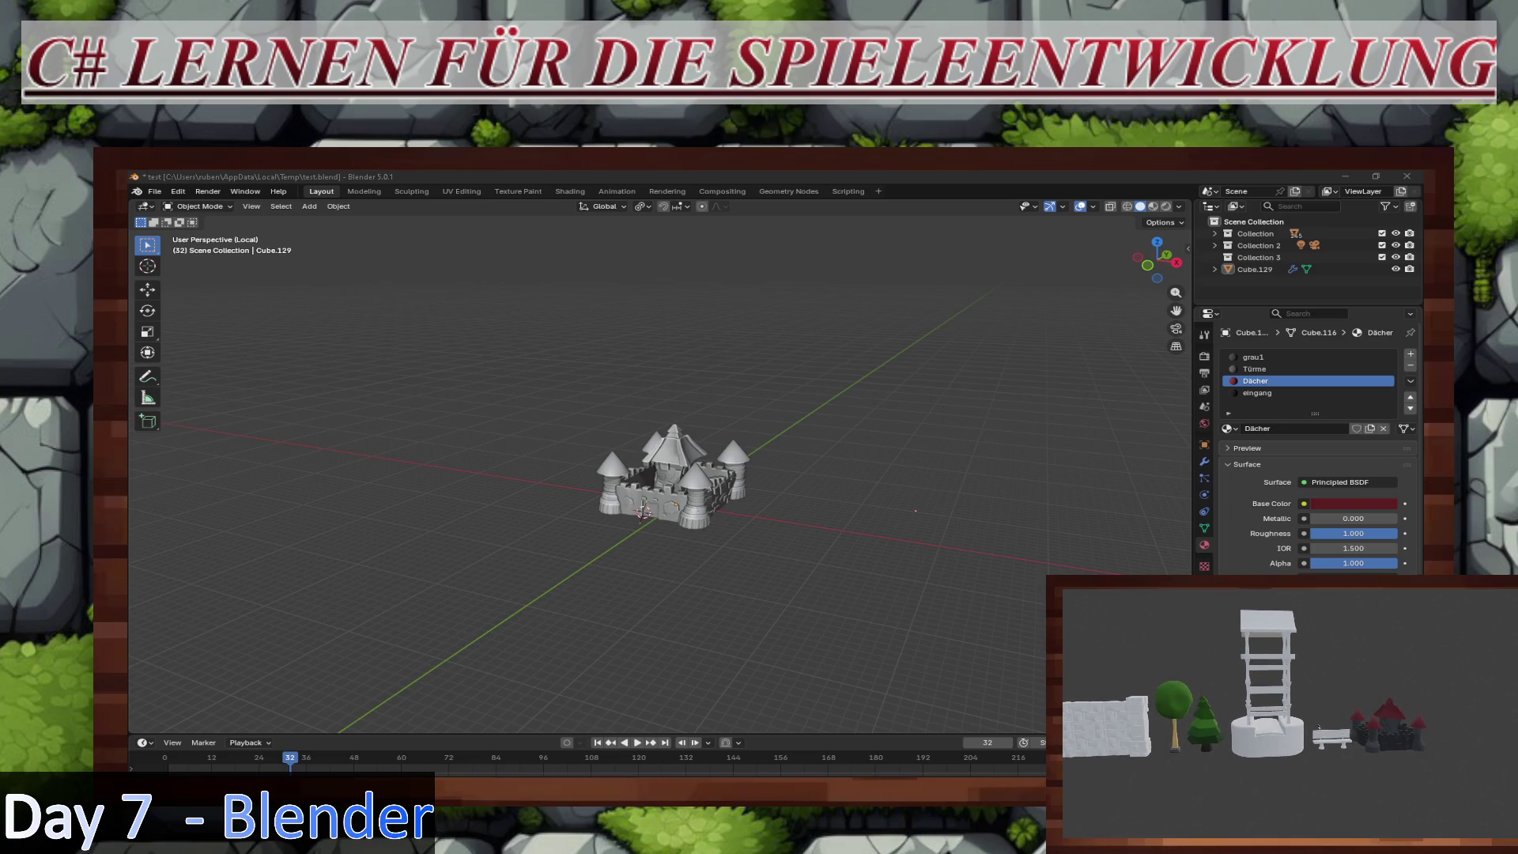
Step: Apply the castle's transforms and scale it up about 7.63 times
key("a")
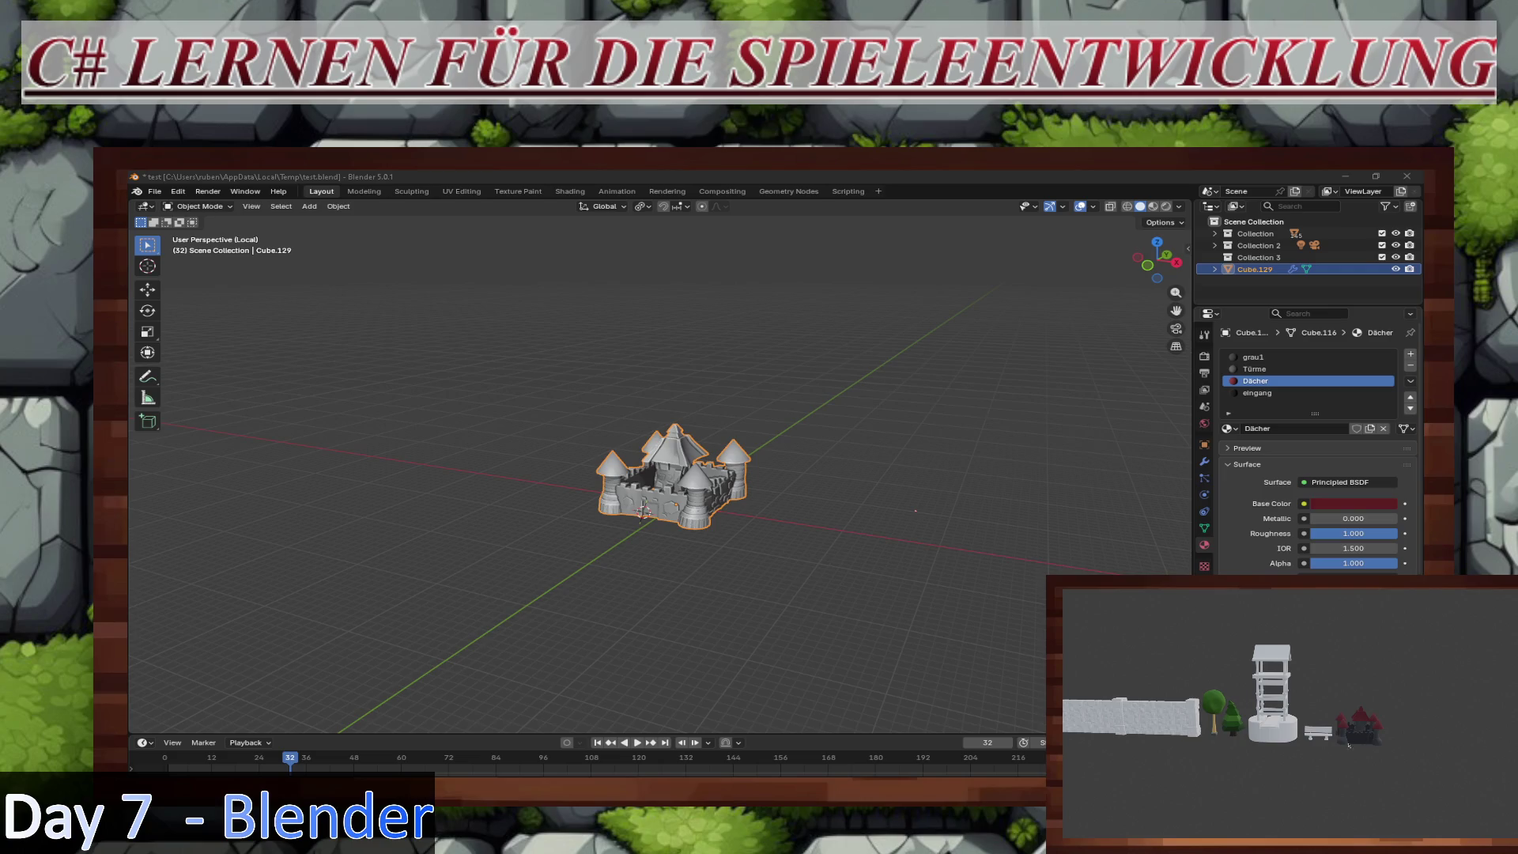
key("ctrl+a")
left_click(697, 480)
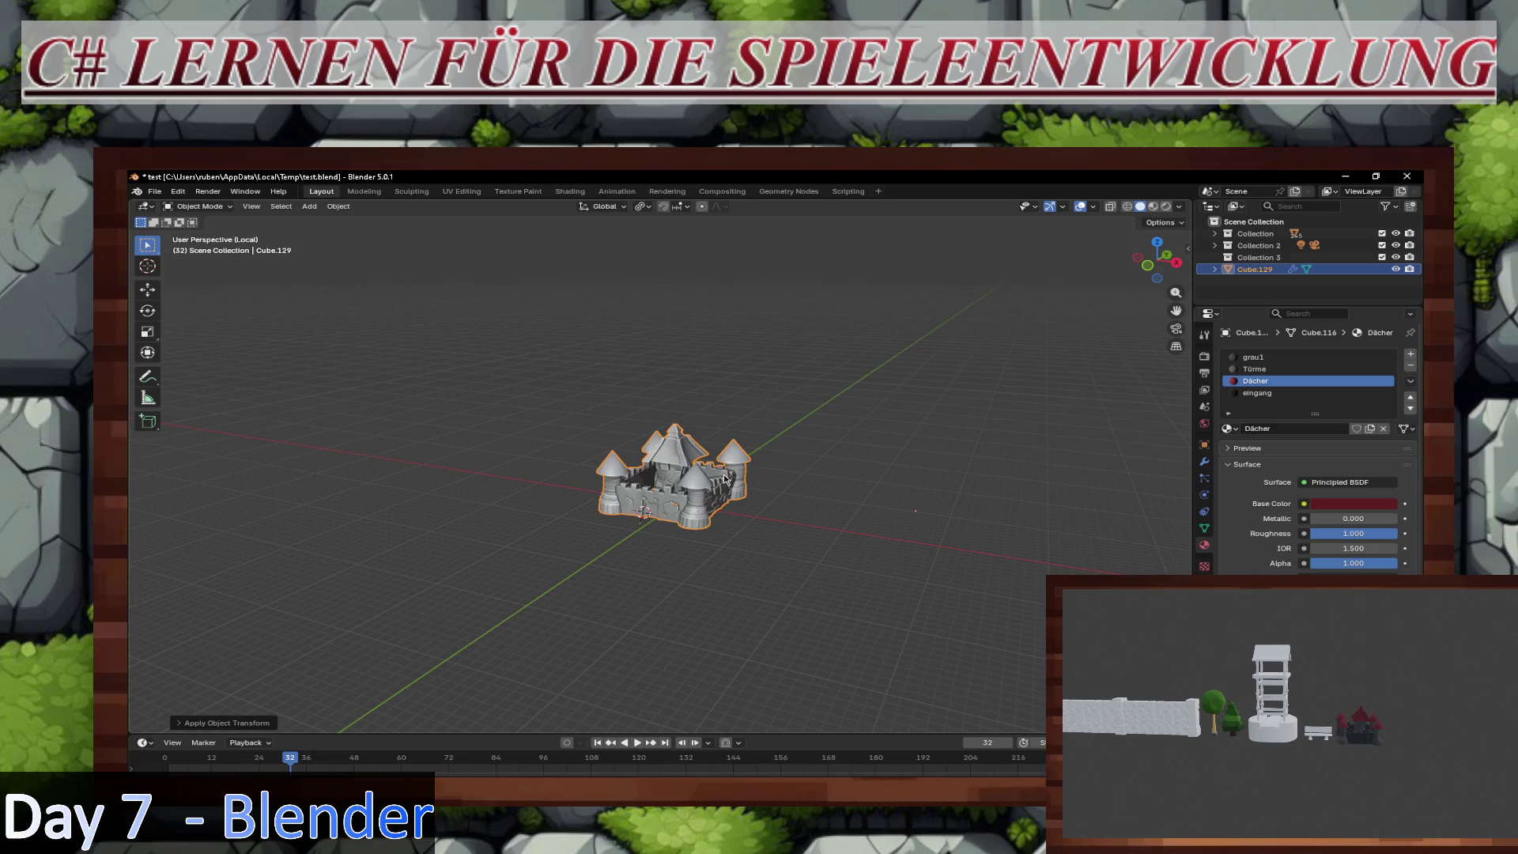
key("s")
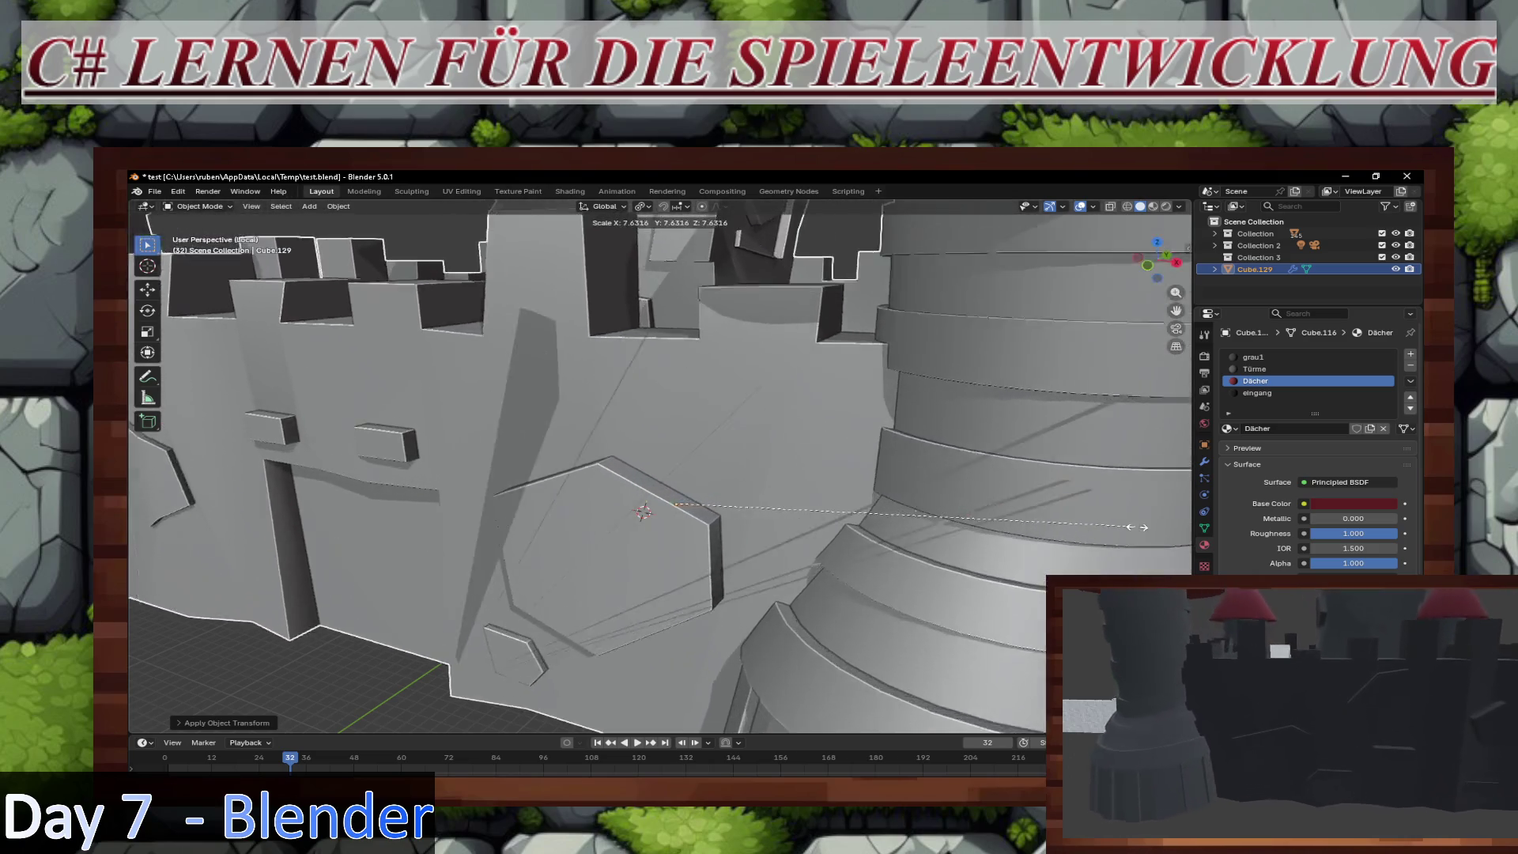
left_click(1182, 535)
Step: Move the enlarged castle along the X and Y axes to its new position
scroll(915, 521, "down", 10)
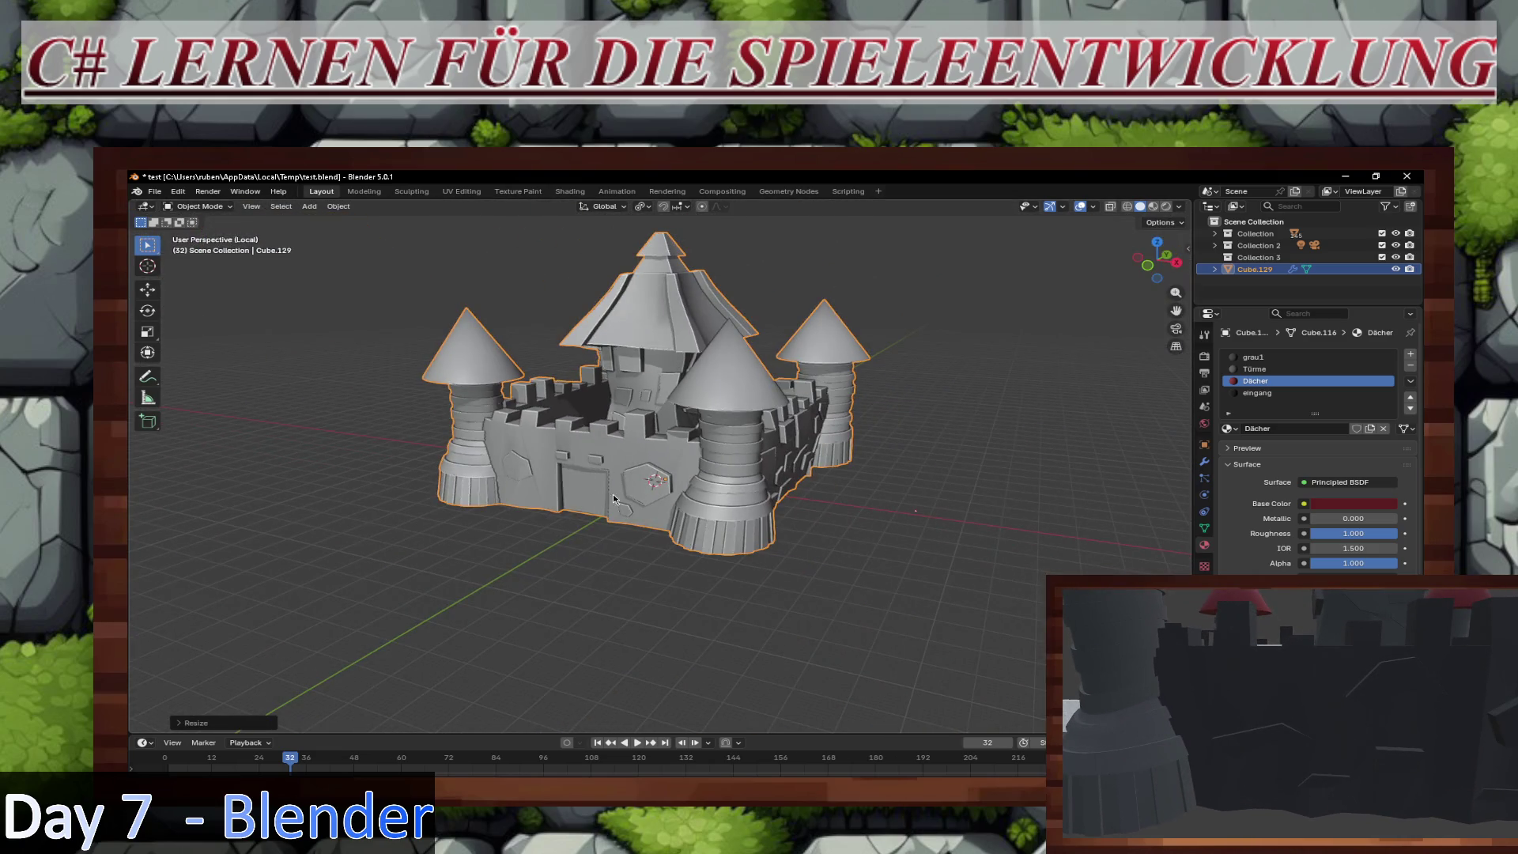
key("g")
key("x")
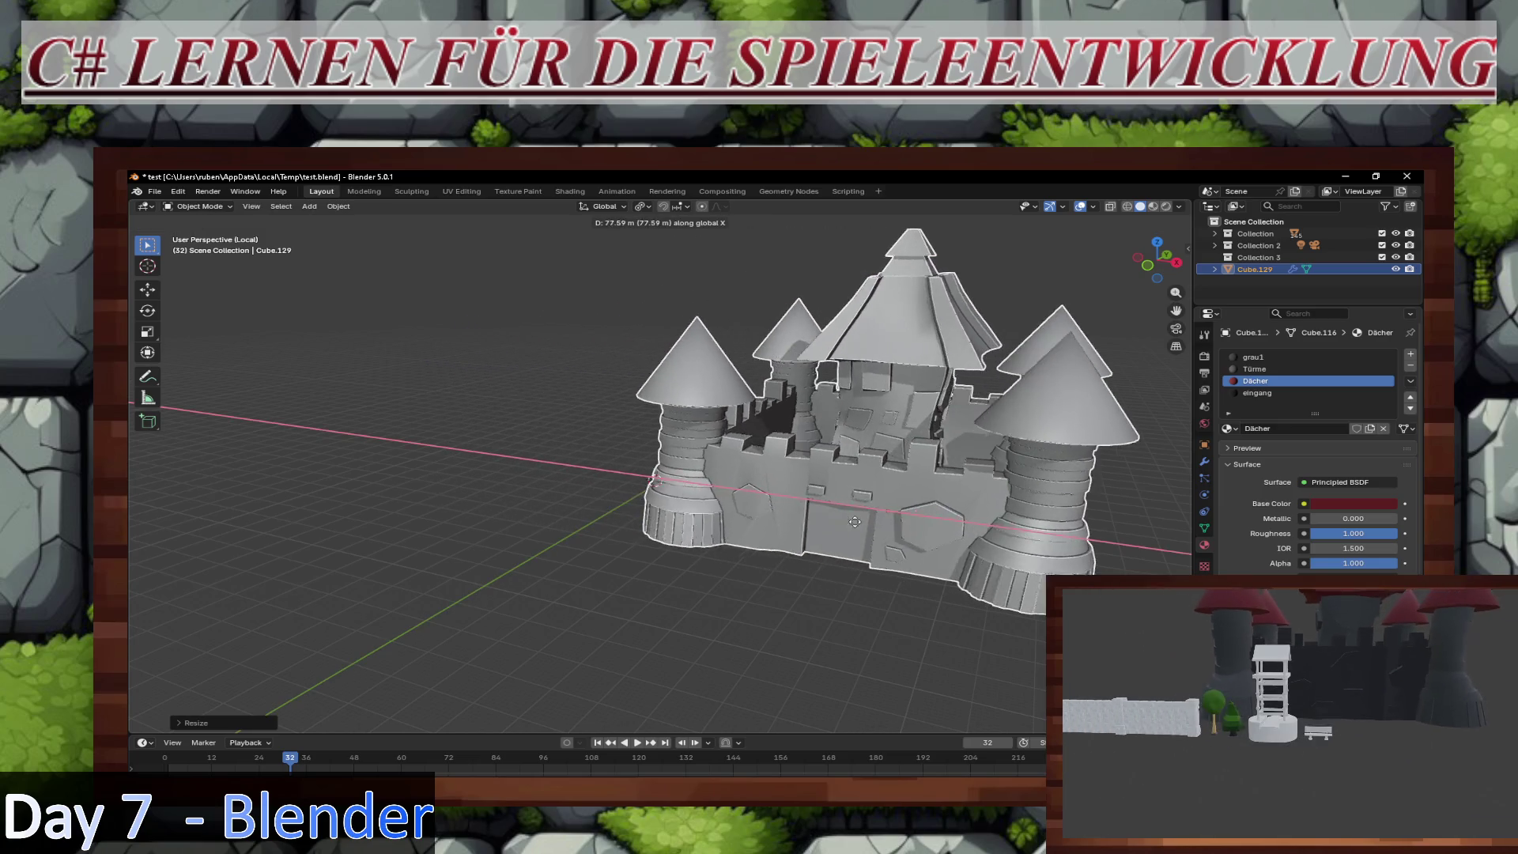
key("y")
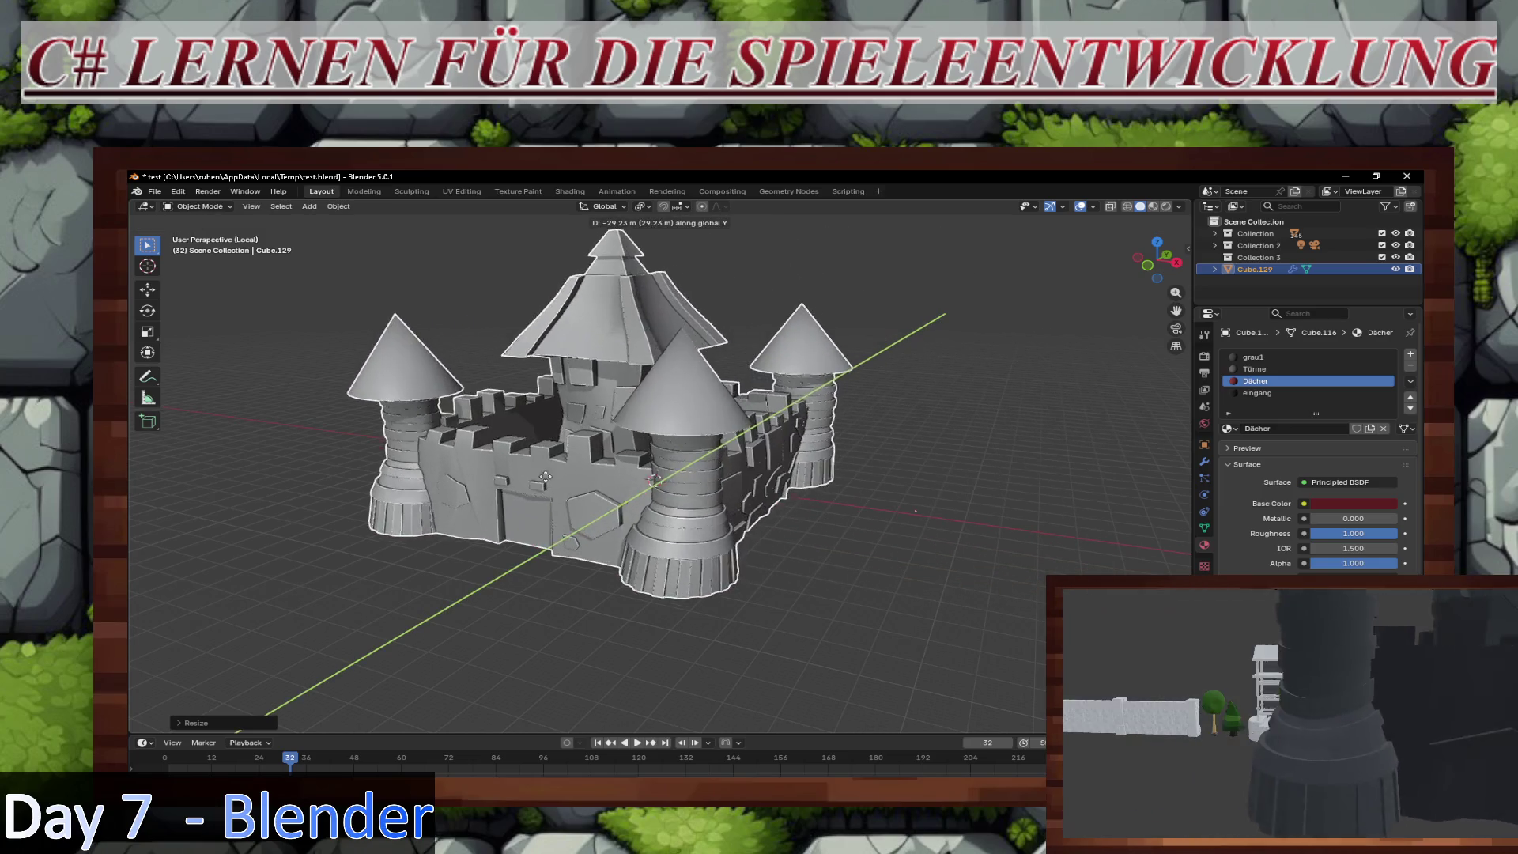
left_click(874, 492)
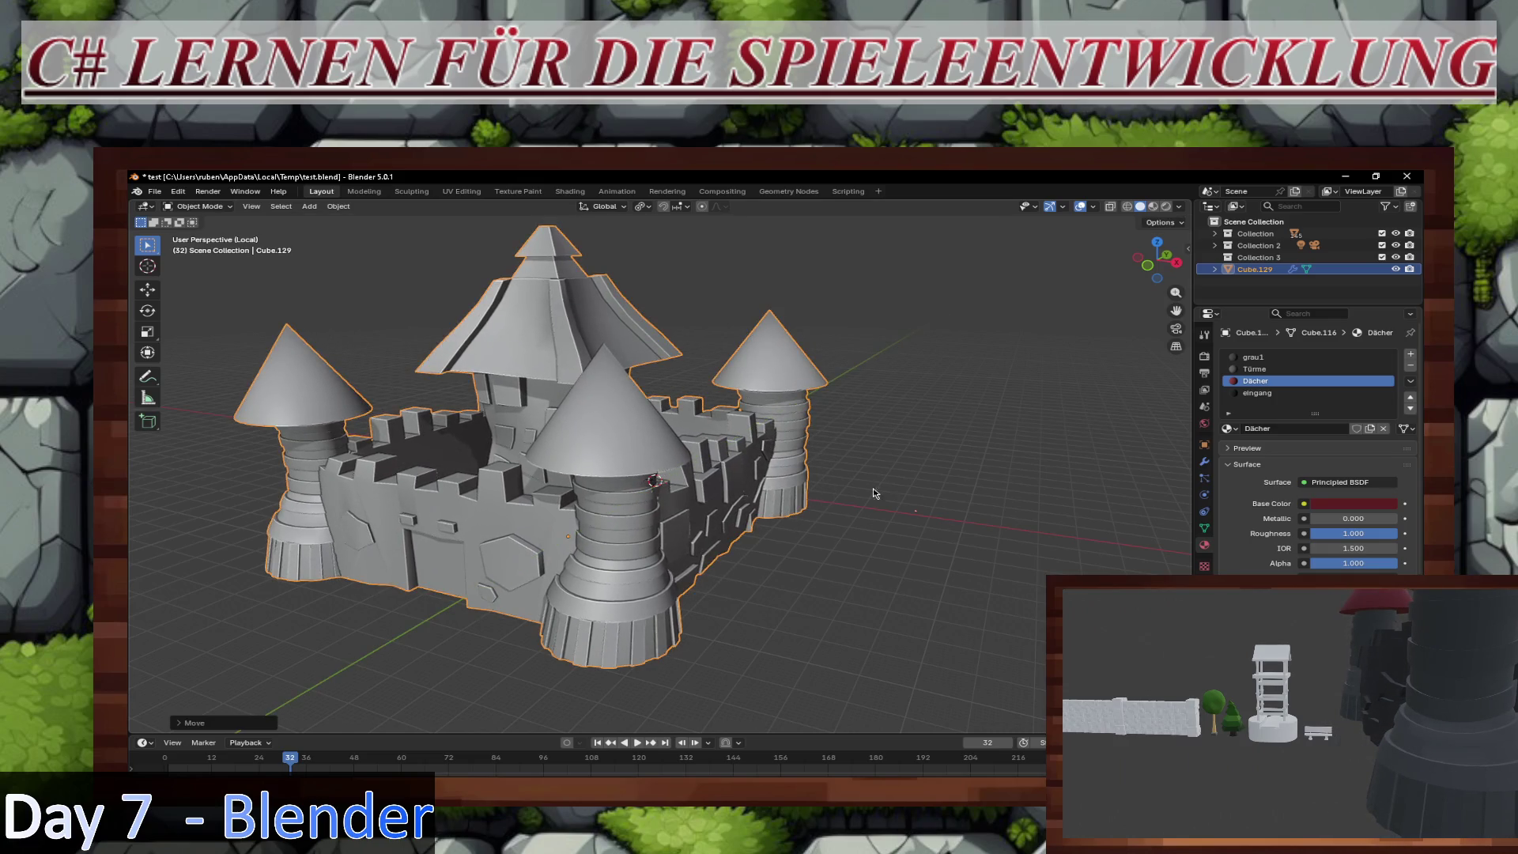
scroll(874, 492, "down", 3)
mouse_move(875, 492)
middle_mouse_down()
mouse_move(648, 504)
mouse_move(921, 440)
middle_mouse_up()
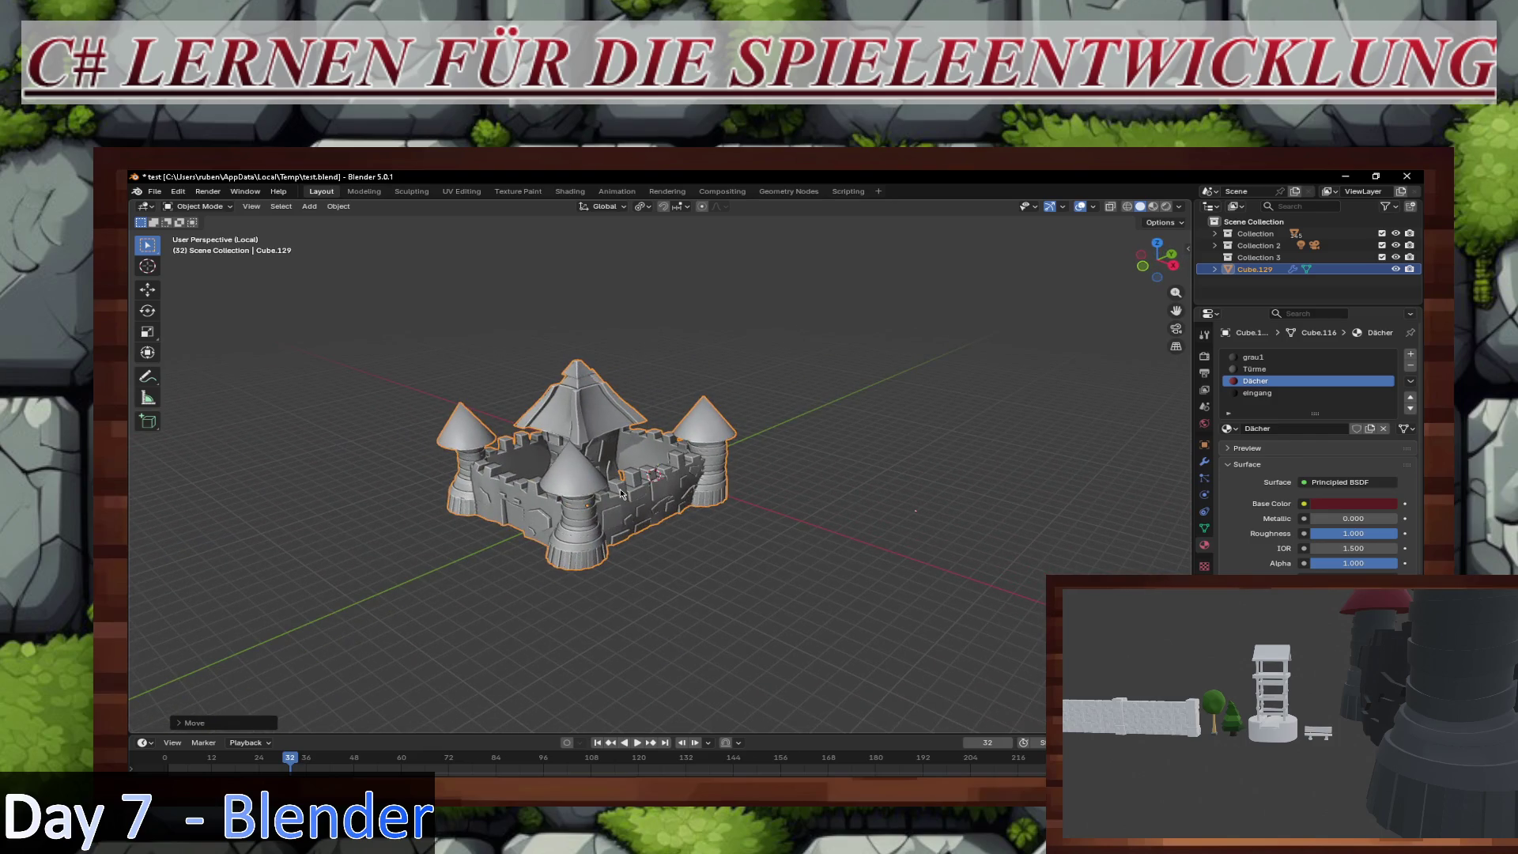
Step: Exit local view to show the whole scene, then switch to top view
key("KP_Divide")
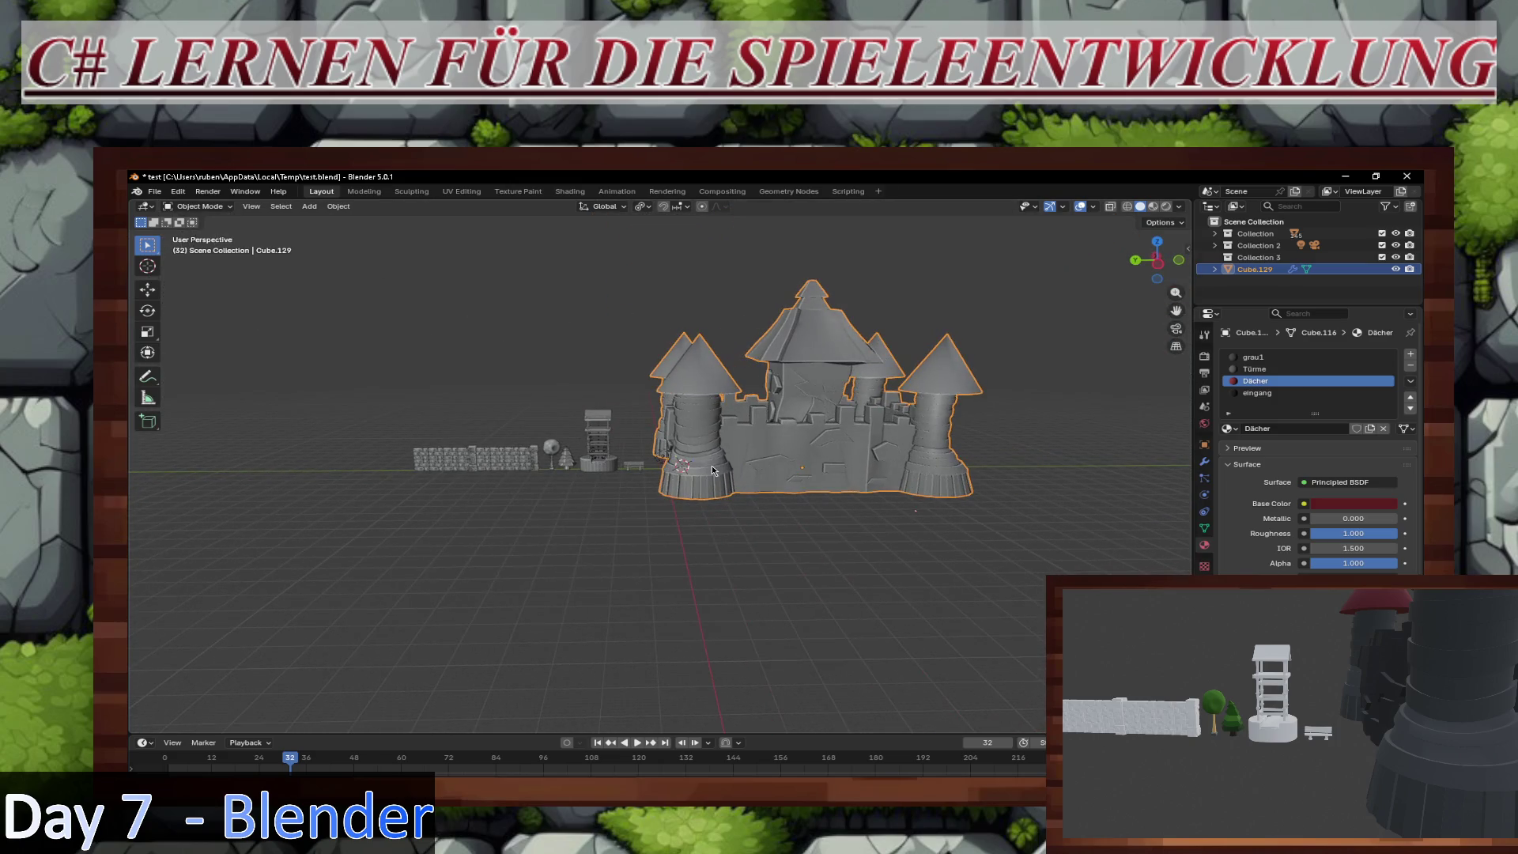
scroll(711, 469, "up", 3)
scroll(743, 474, "down", 1)
scroll(766, 481, "up", 1)
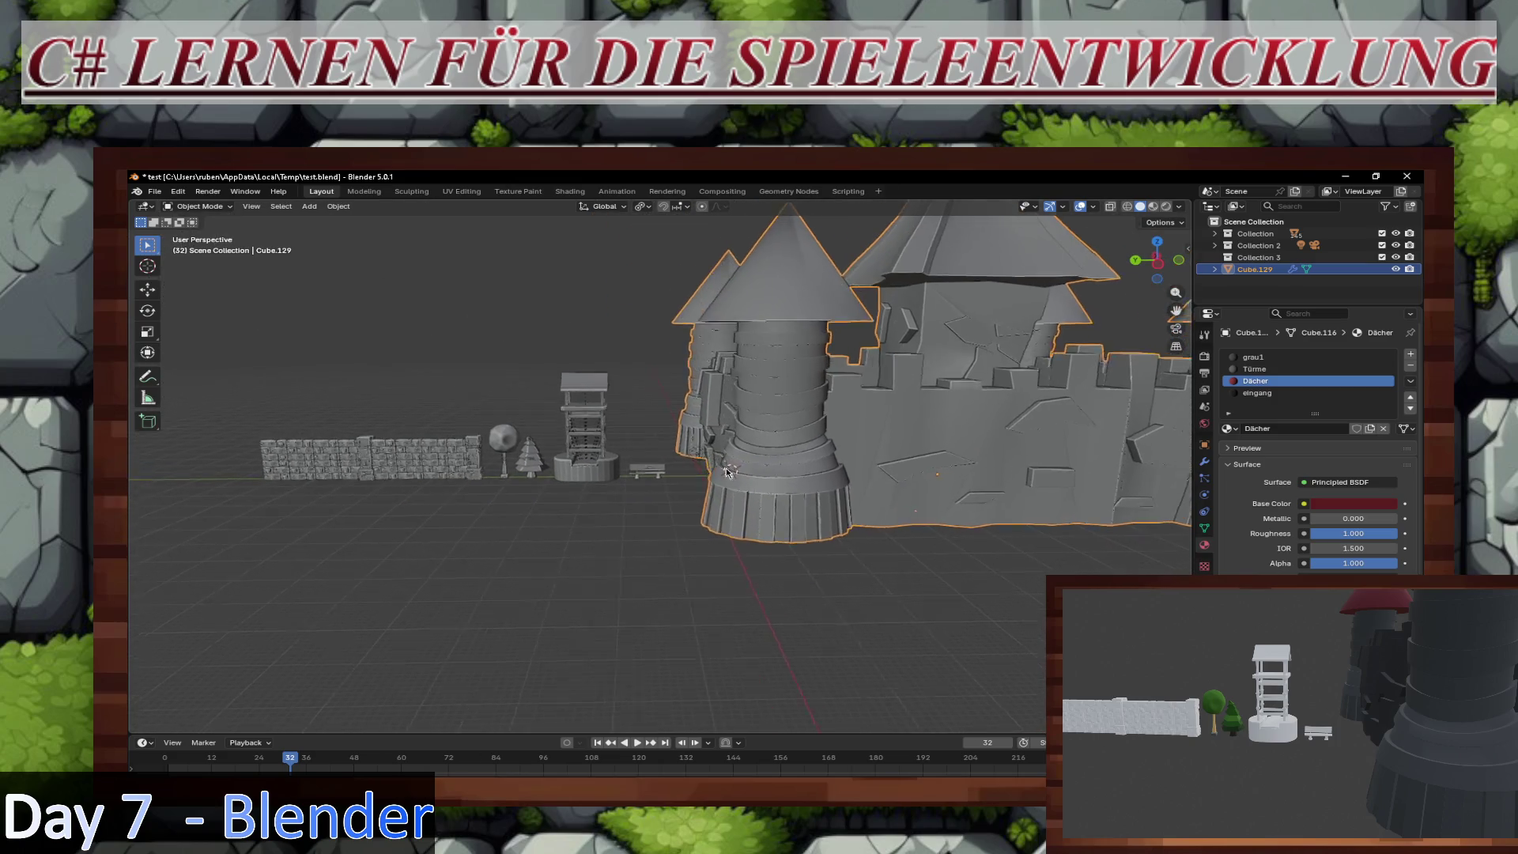
scroll(772, 483, "up", 1)
mouse_move(771, 486)
middle_mouse_down()
mouse_move(730, 482)
mouse_move(759, 486)
mouse_move(754, 499)
mouse_move(721, 497)
mouse_move(895, 510)
mouse_move(868, 493)
mouse_move(672, 483)
mouse_move(663, 516)
mouse_move(711, 505)
mouse_move(555, 491)
mouse_move(630, 496)
mouse_move(569, 499)
middle_mouse_up()
scroll(673, 483, "down", 10)
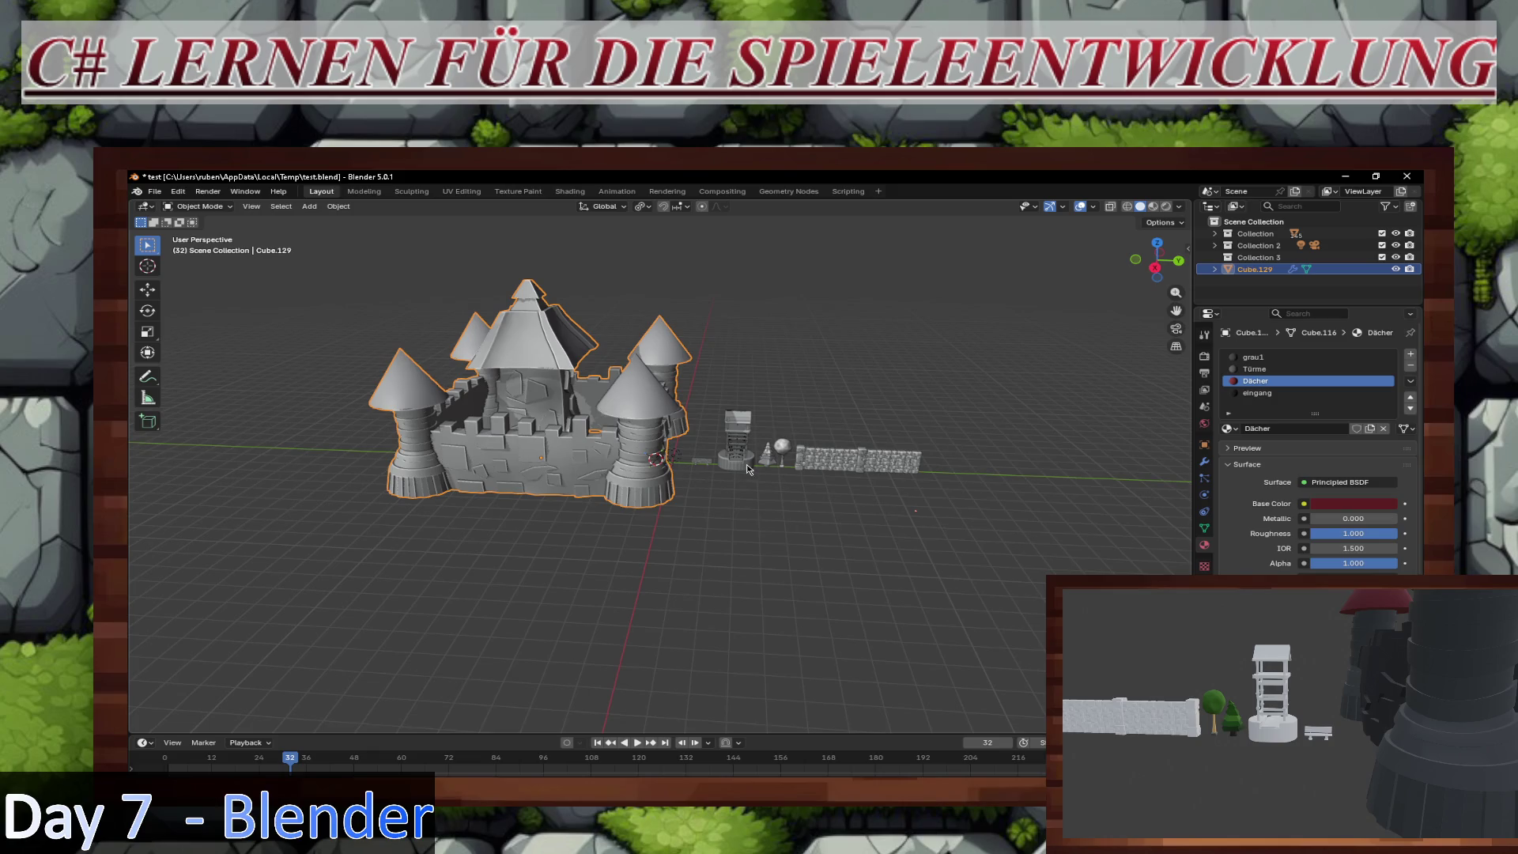
key("KP_7")
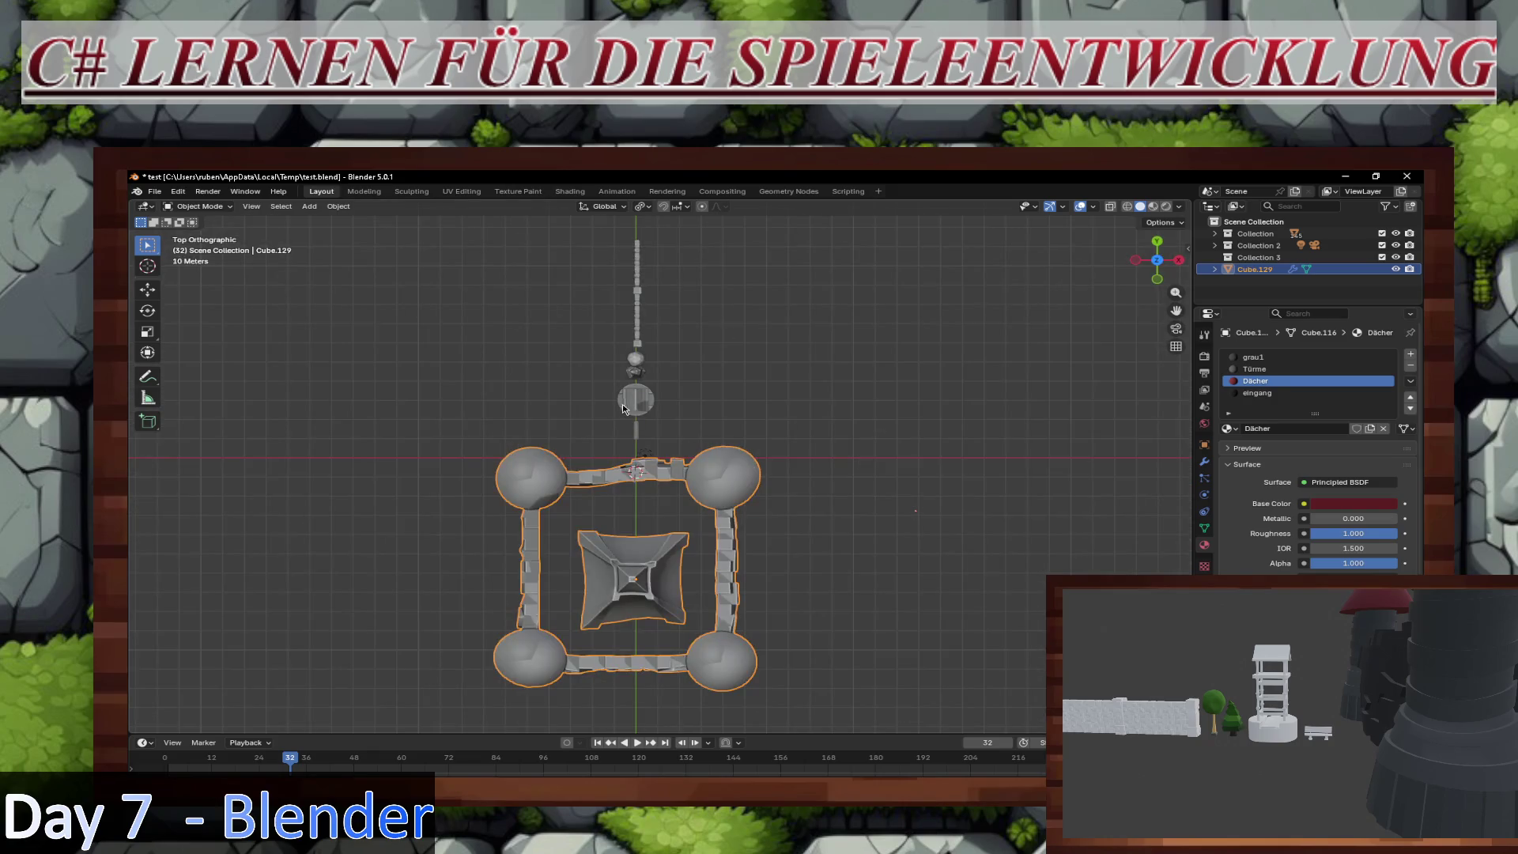
left_click(635, 377)
Step: Frame the tree top, then select the trunk and top and join them into one object
middle_click_drag(694, 419, 728, 431)
scroll(728, 431, "up", 4)
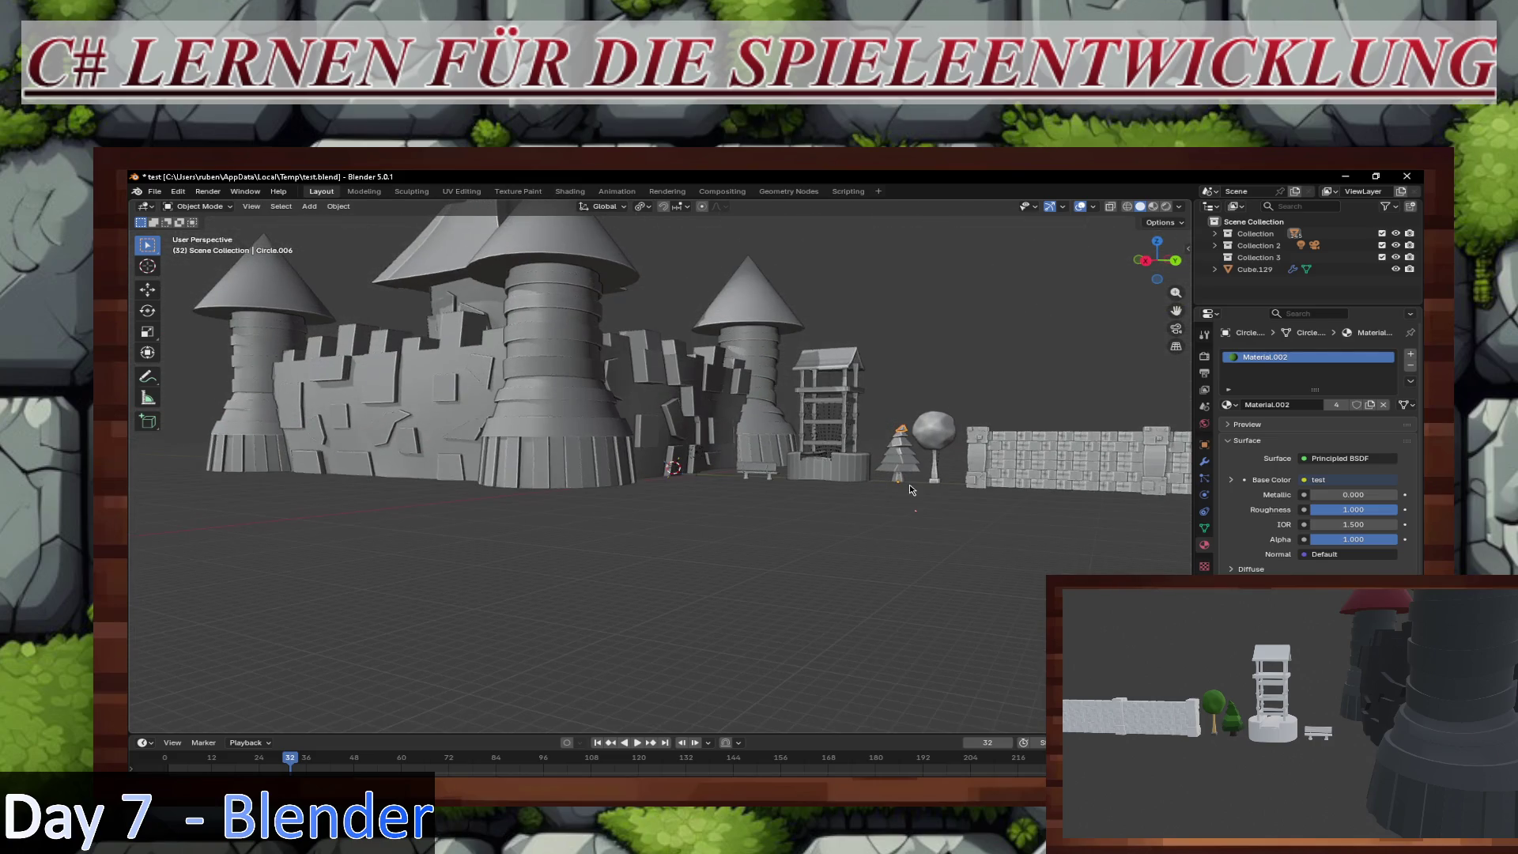
key("KP_Decimal")
middle_click_drag(839, 477, 833, 500)
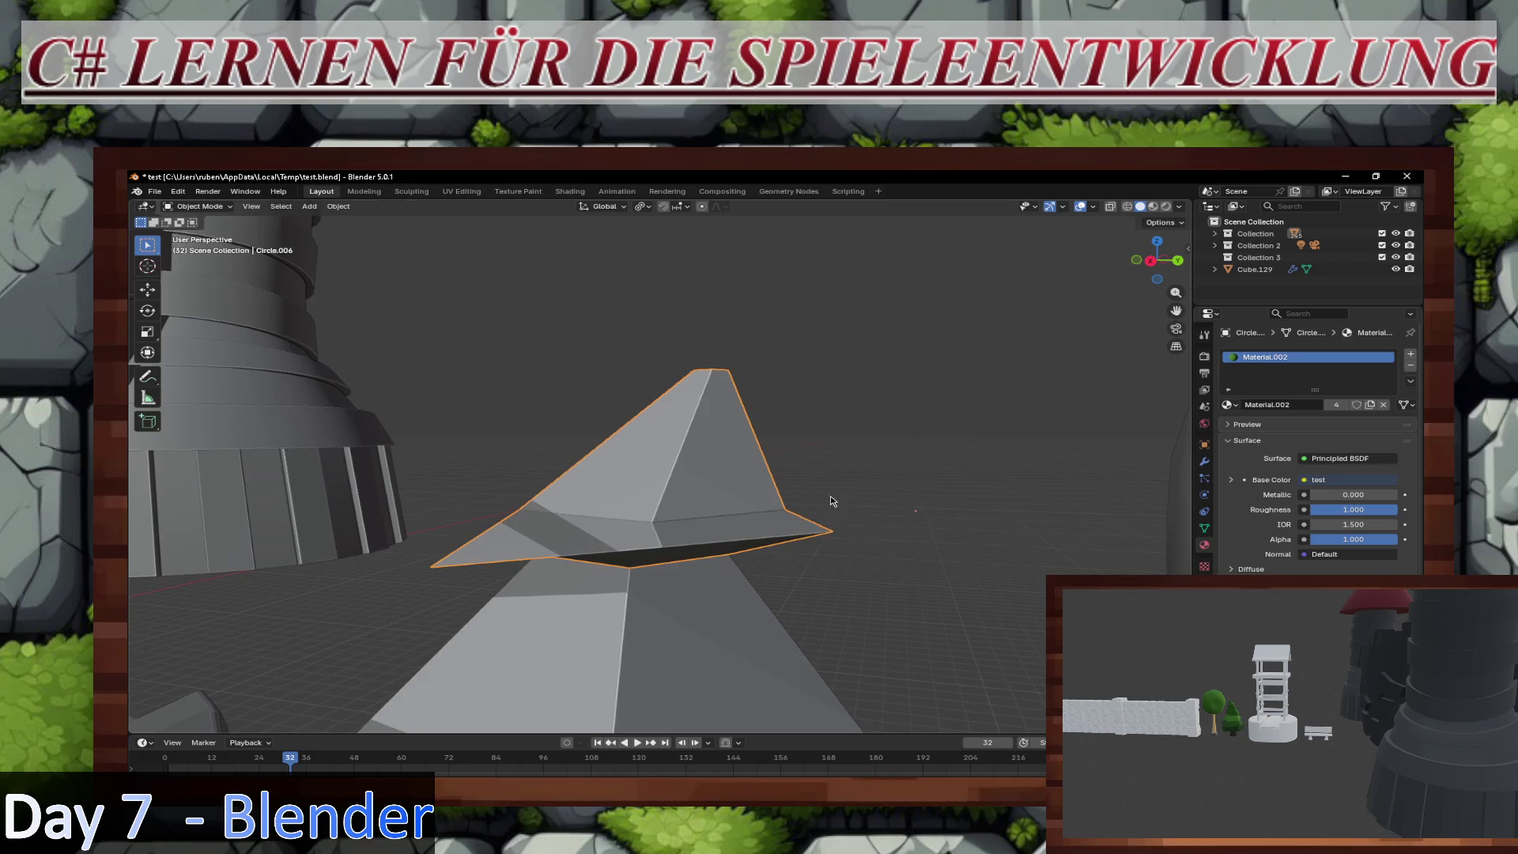
scroll(804, 515, "down", 8)
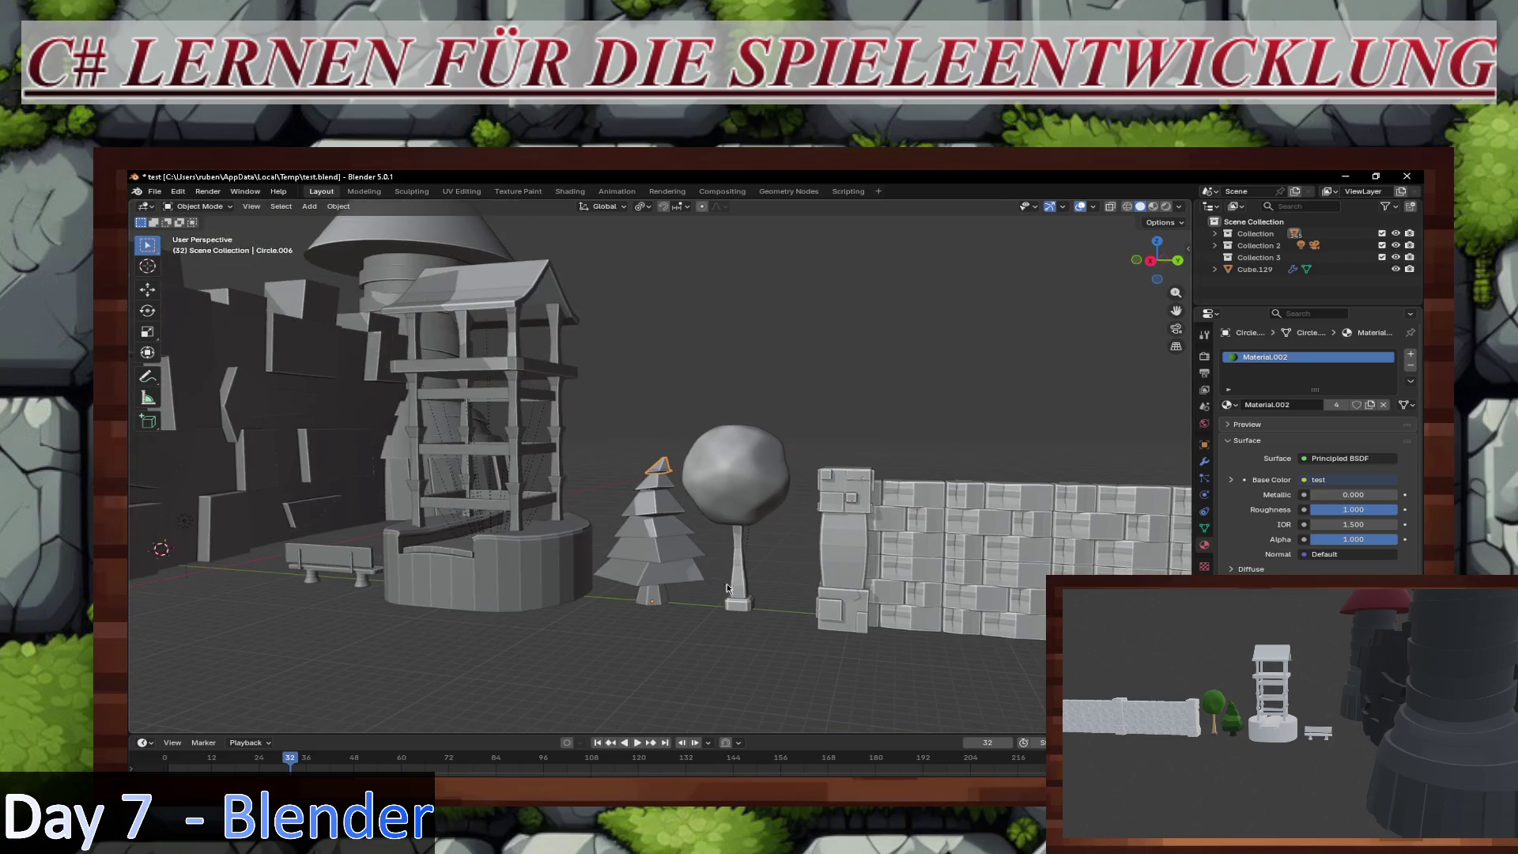
left_click(668, 601)
left_click(671, 579)
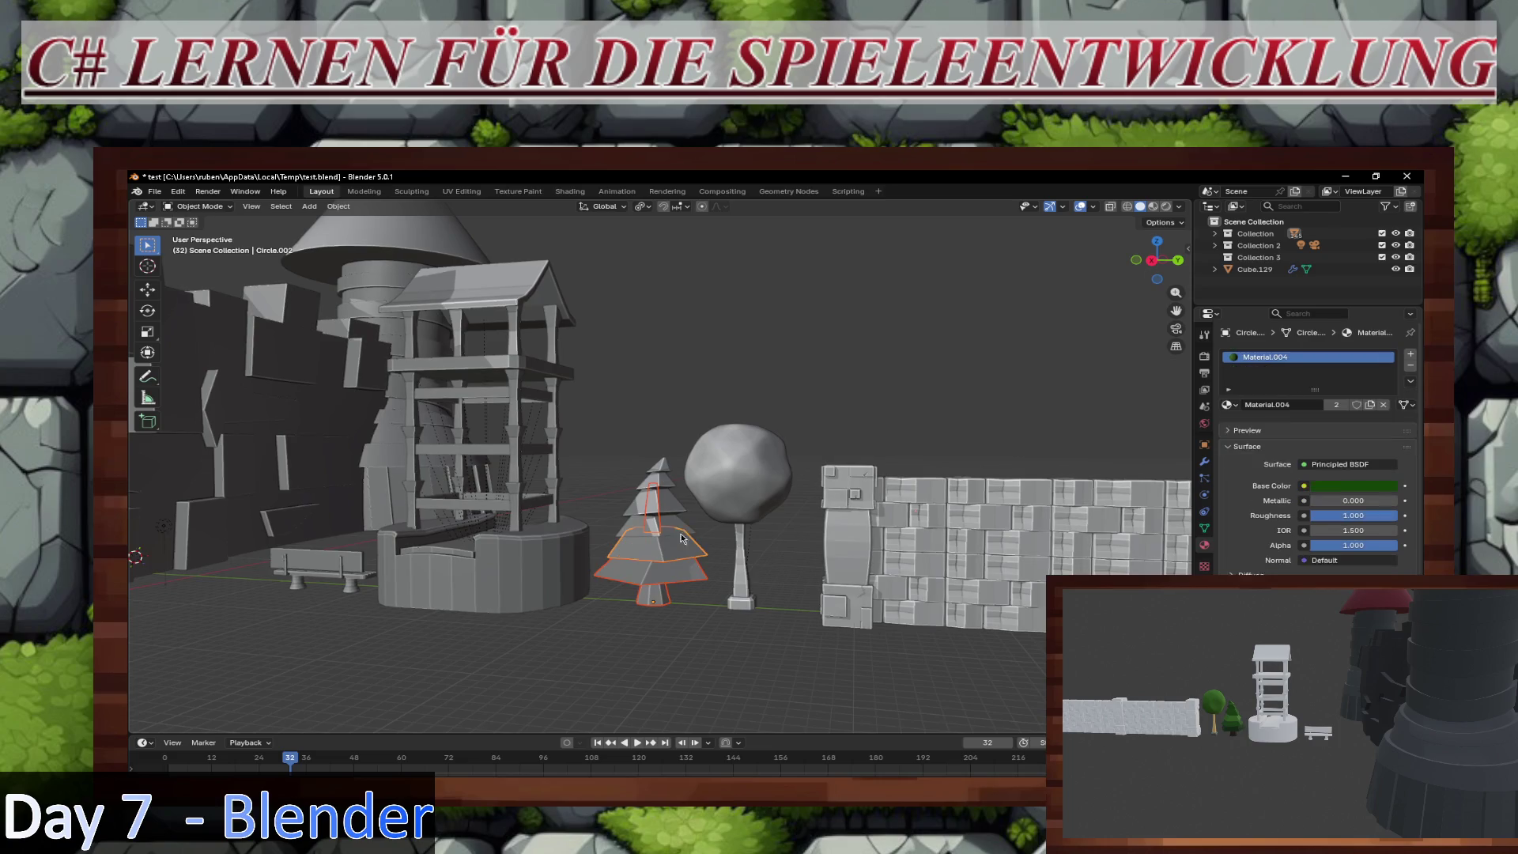
right_click(662, 461)
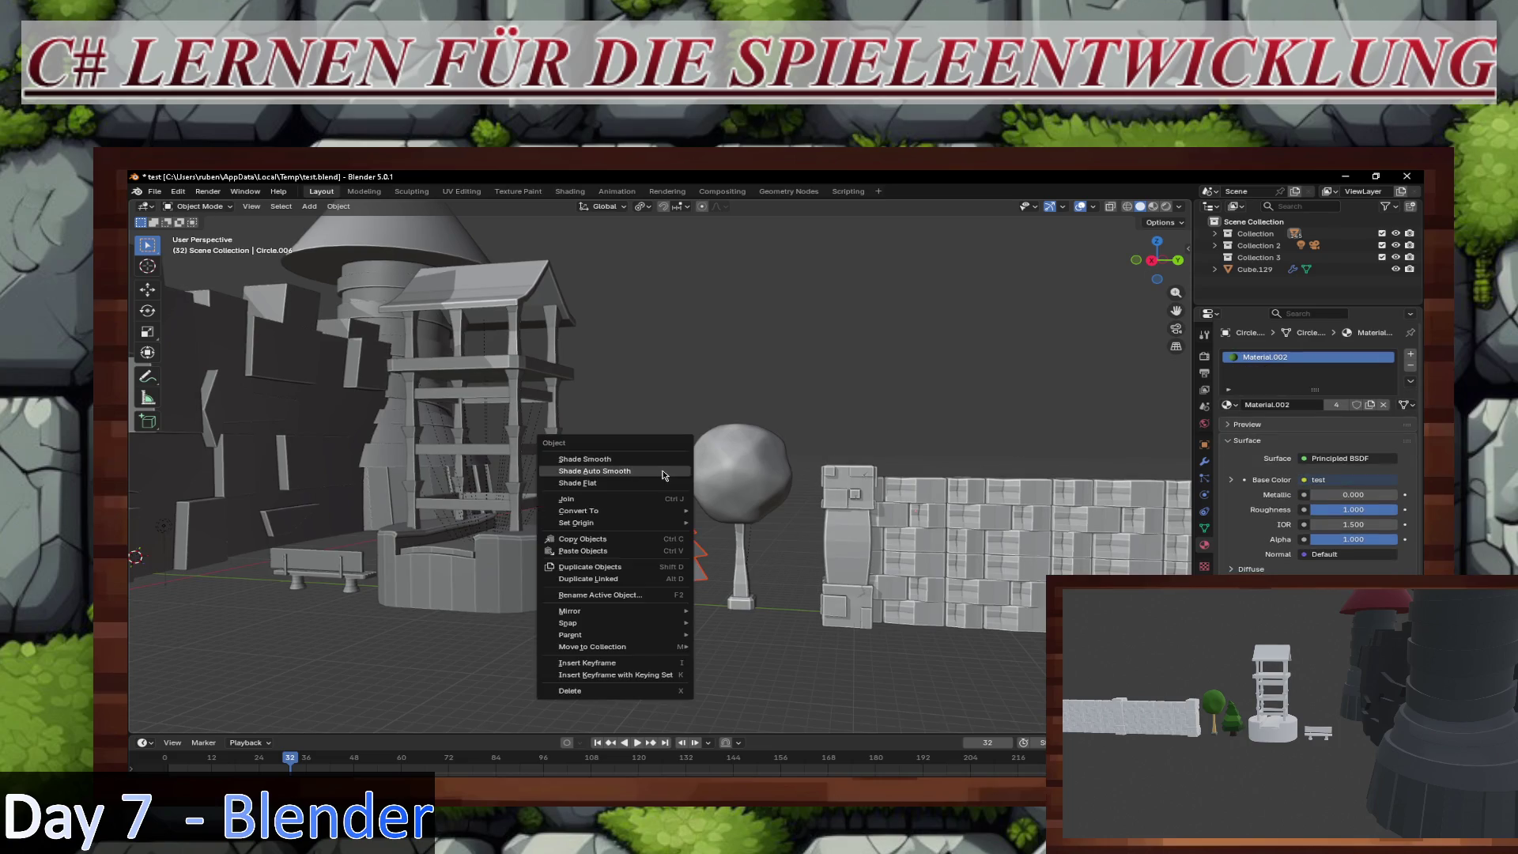
left_click(629, 504)
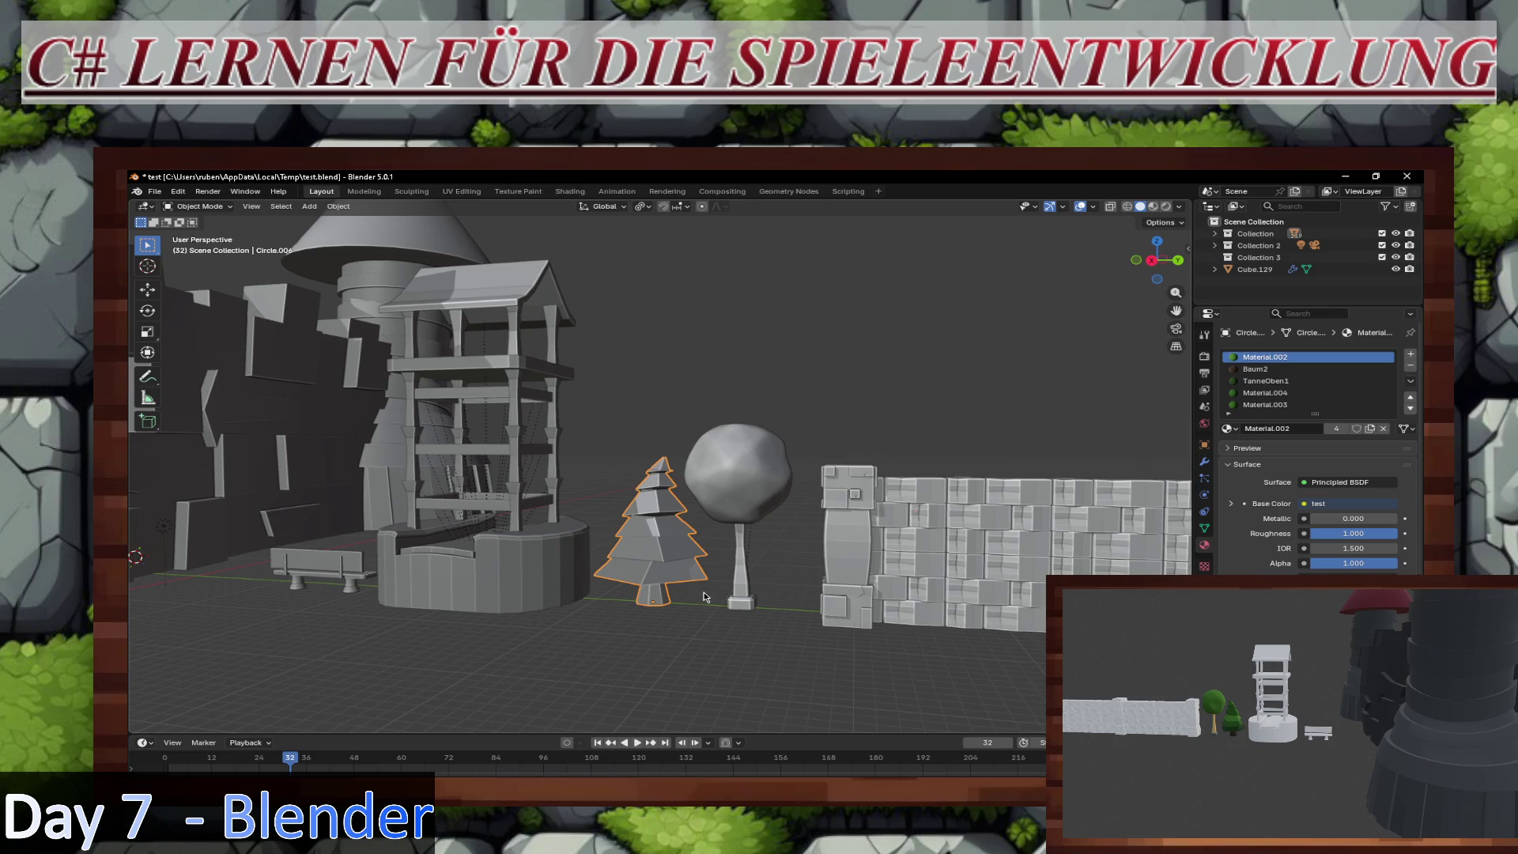
Step: Reselect the joined pine tree and orbit toward an overhead view of the tower, well and bench
left_click(686, 629)
left_click(669, 579)
mouse_move(671, 615)
middle_mouse_down()
mouse_move(687, 621)
mouse_move(619, 516)
middle_mouse_up()
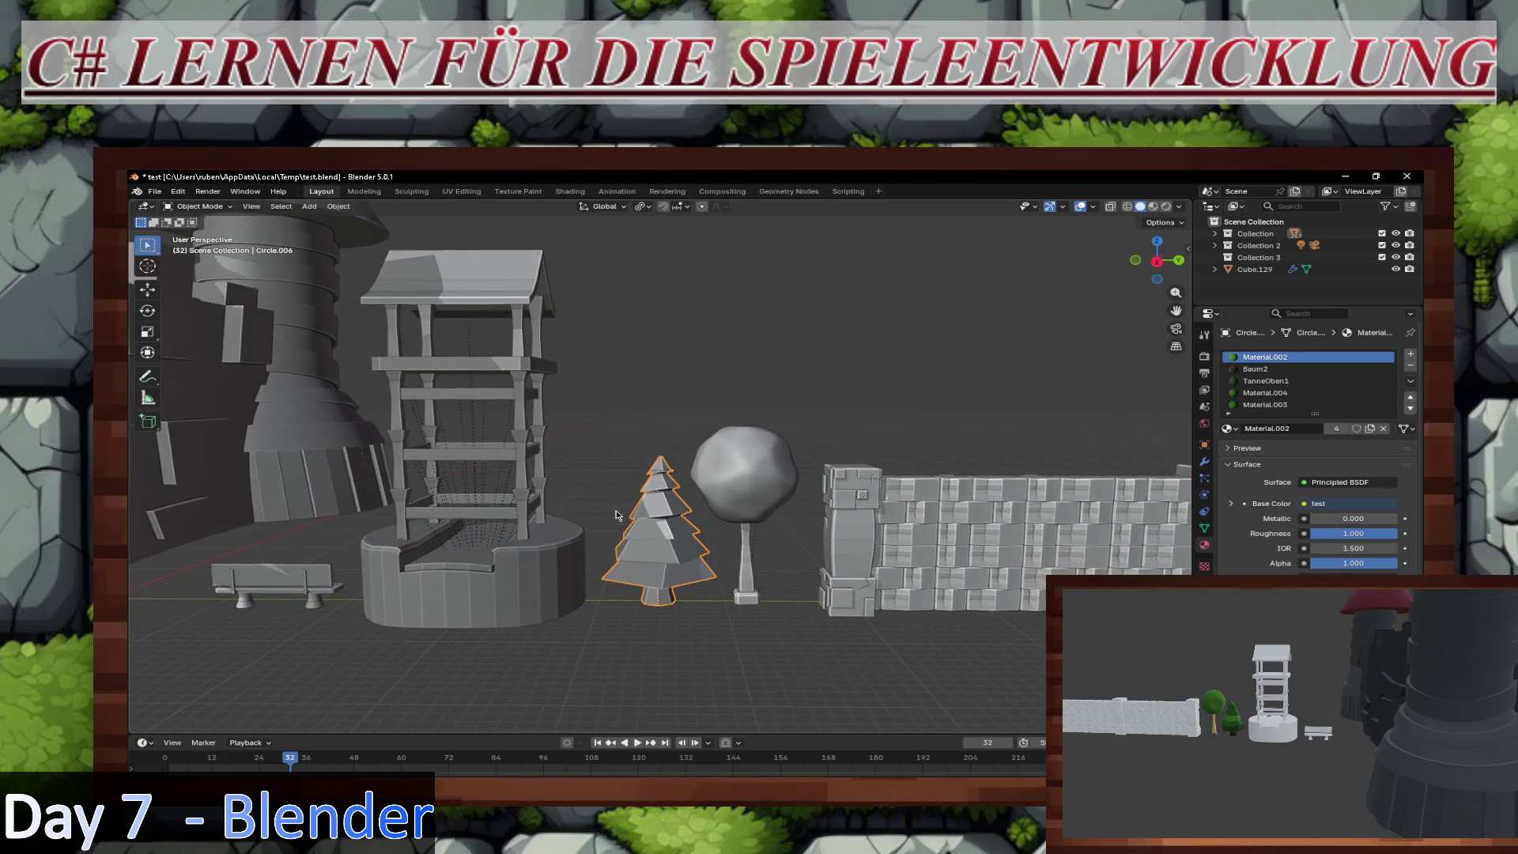
middle_click_drag(588, 380, 759, 582)
Step: In top view, move the pine tree to just in front of the castle gate
key("KP_7")
mouse_move(750, 411)
middle_mouse_down()
mouse_move(739, 332)
mouse_move(726, 467)
middle_mouse_up()
key("KP_7")
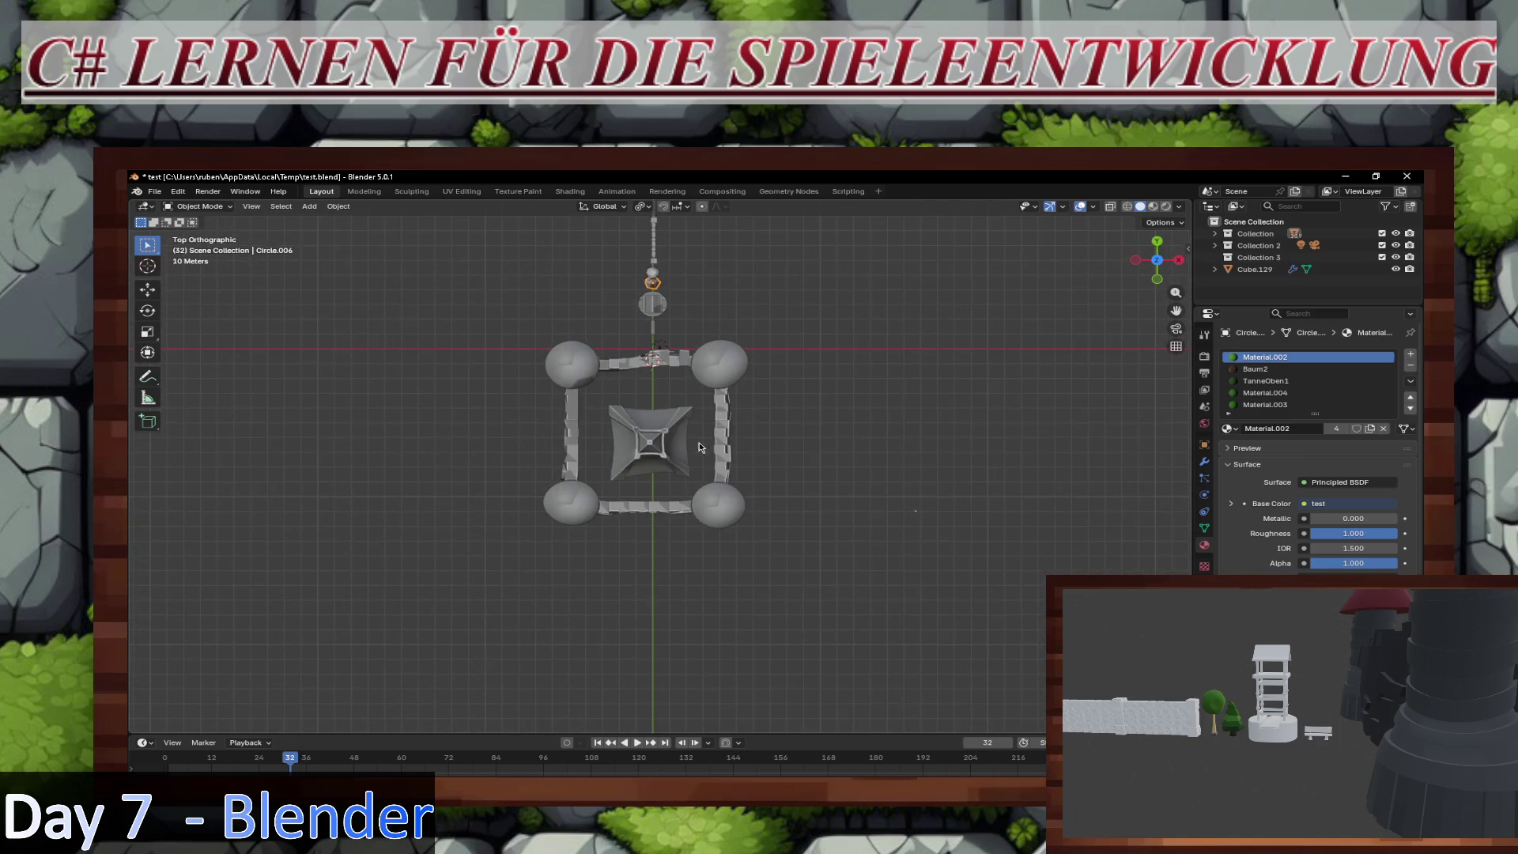
key("g")
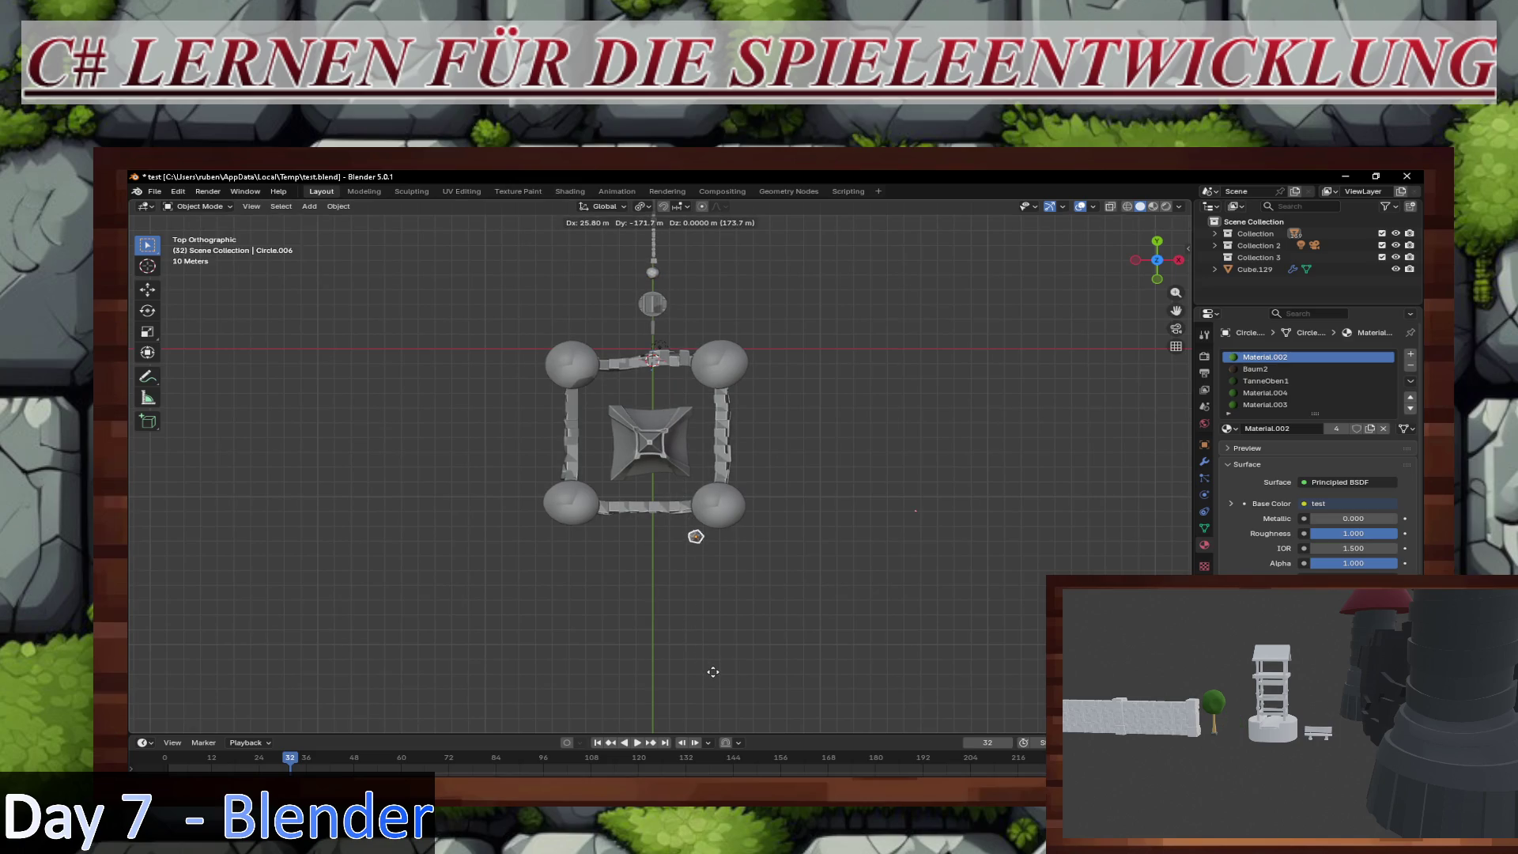
left_click(712, 671)
Step: Duplicate the pine tree nine times to form a cluster in front of the gate
key("shift+d")
left_click(681, 613)
key("shift+d")
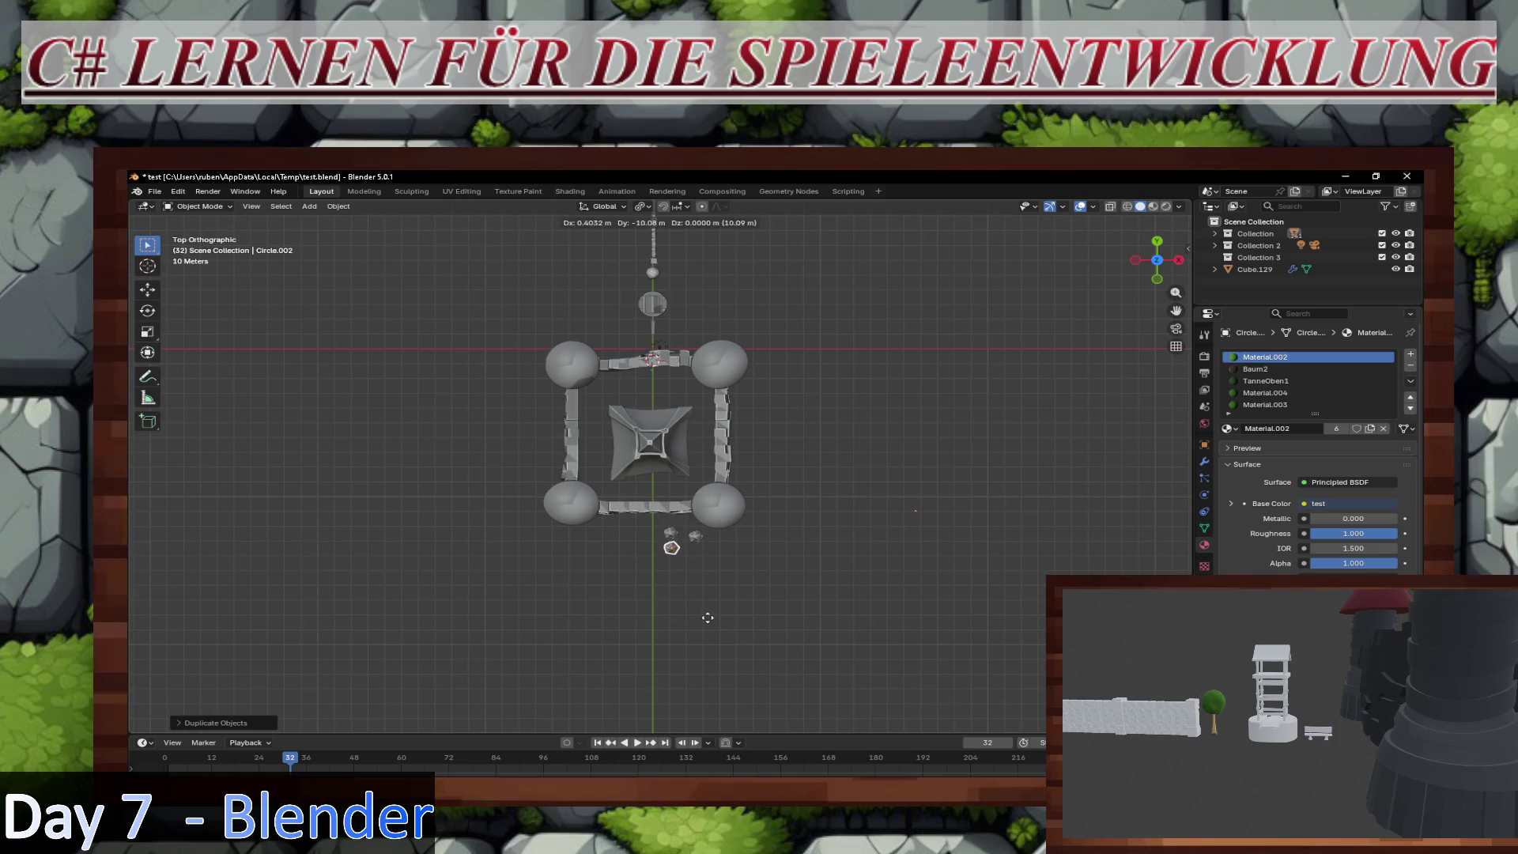
left_click(709, 619)
key("shift+d")
left_click(656, 611)
key("shift+d")
left_click(664, 616)
key("shift+d")
left_click(633, 615)
key("shift+d")
left_click(631, 596)
key("shift+d")
left_click(612, 614)
key("shift+d")
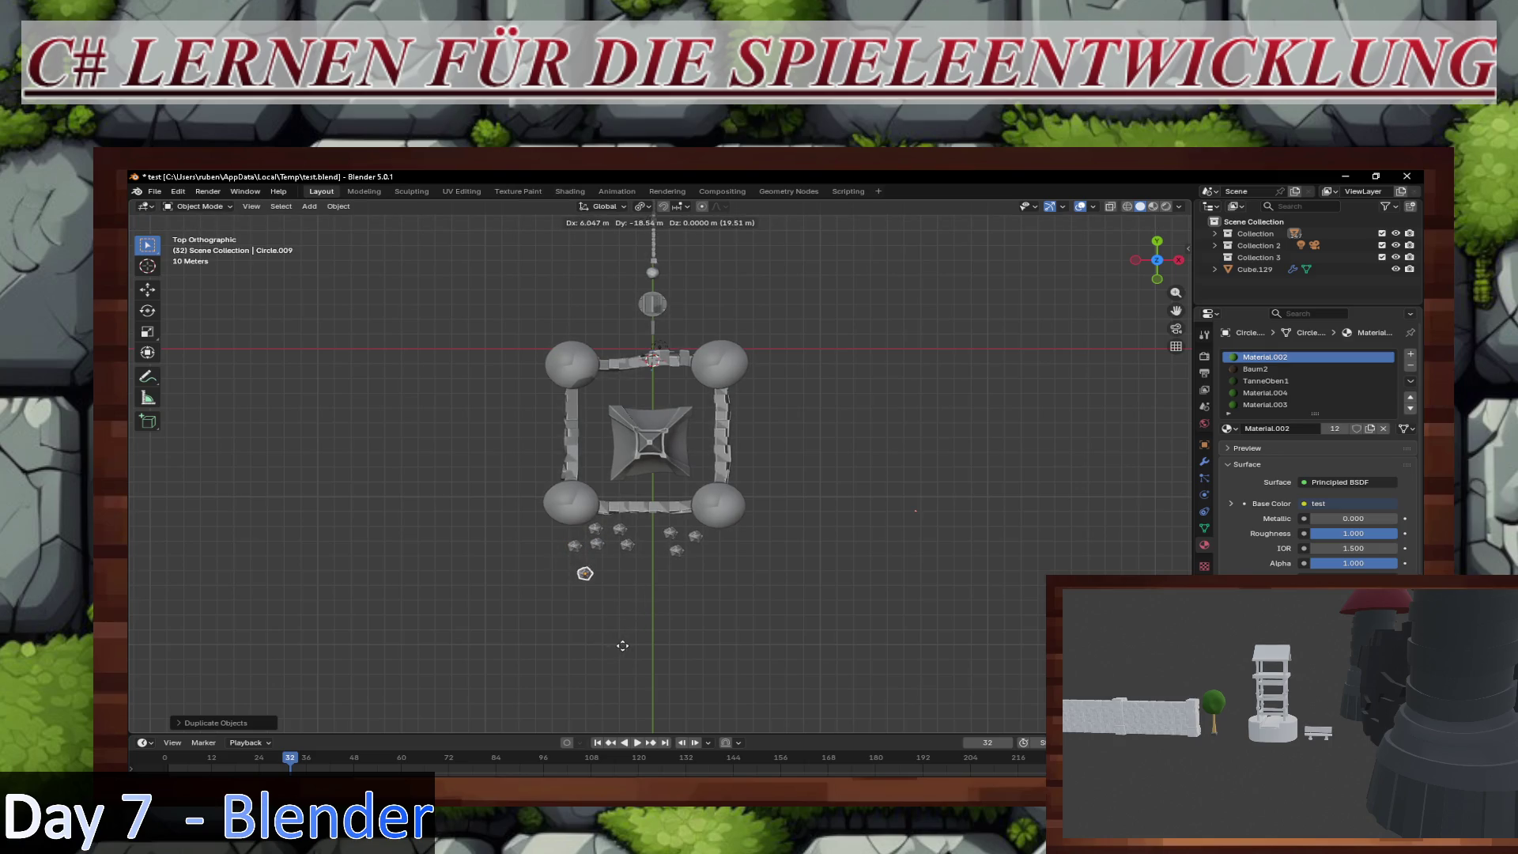
left_click(622, 645)
key("shift+d")
left_click(650, 644)
Step: Place three more pine copies to the right of the gate as a second cluster
key("shift+d")
left_click(711, 653)
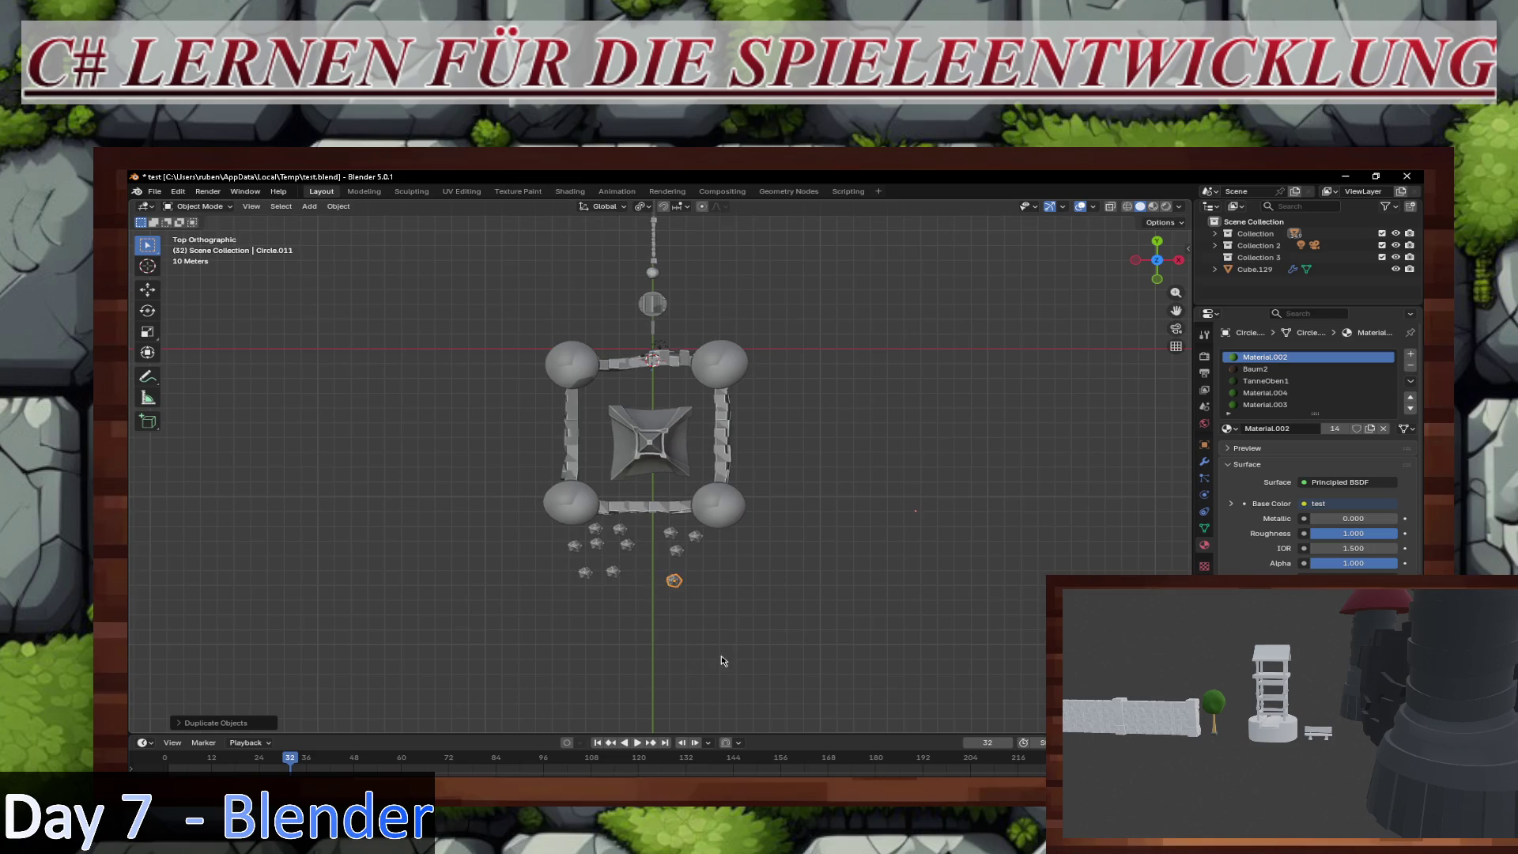
key("shift+d")
left_click(752, 641)
key("shift+d")
left_click(761, 664)
mouse_move(765, 624)
middle_mouse_down()
mouse_move(740, 572)
mouse_move(713, 562)
middle_mouse_up()
Step: Look over the trees from top view, then orbit low beside the tower and pan to the well and wall
scroll(709, 555, "up", 4)
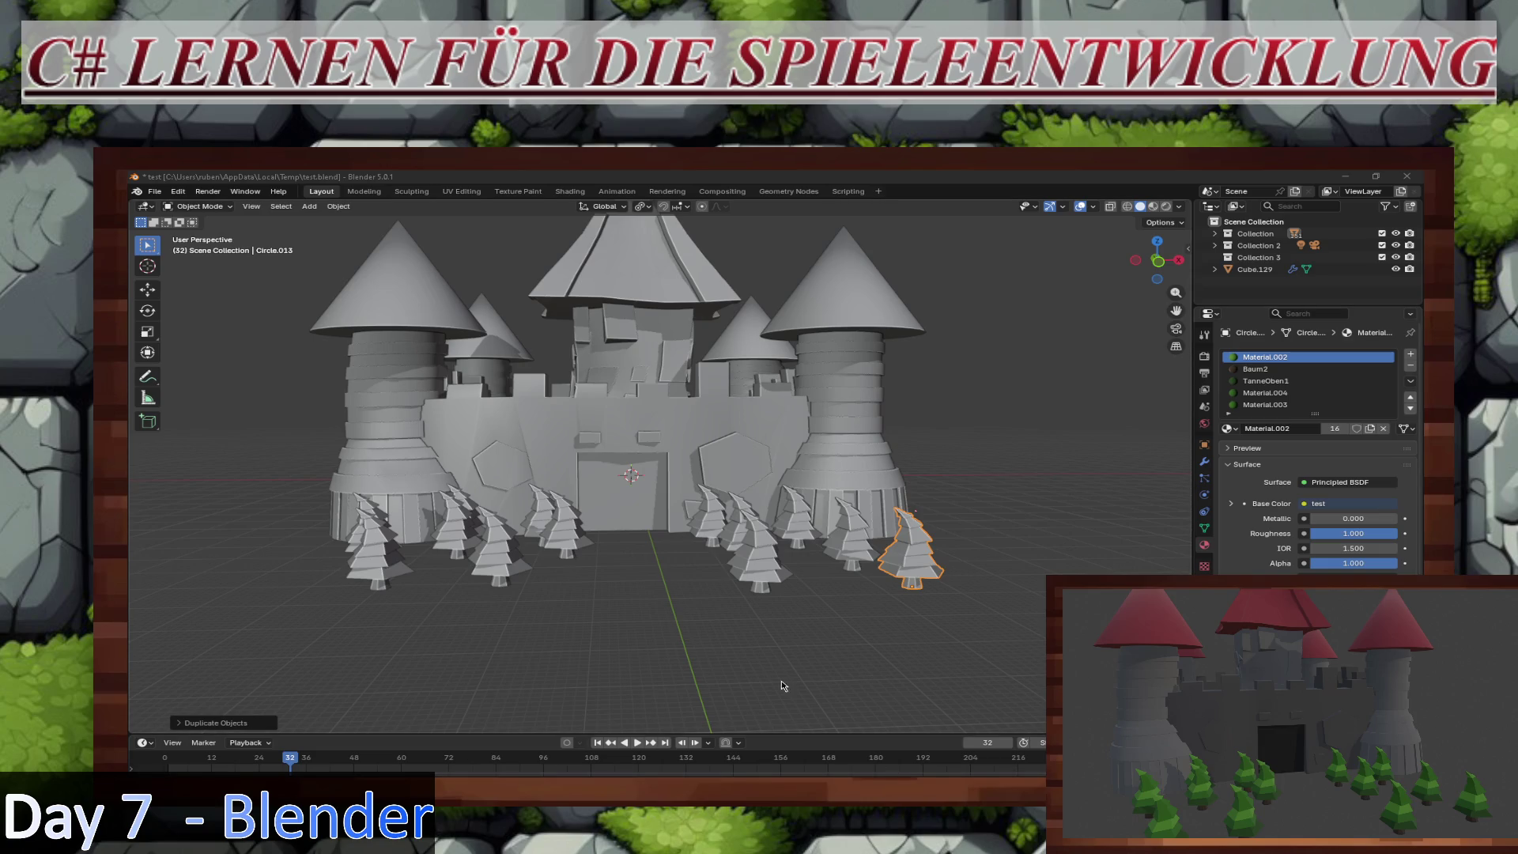
middle_click_drag(789, 477, 719, 408)
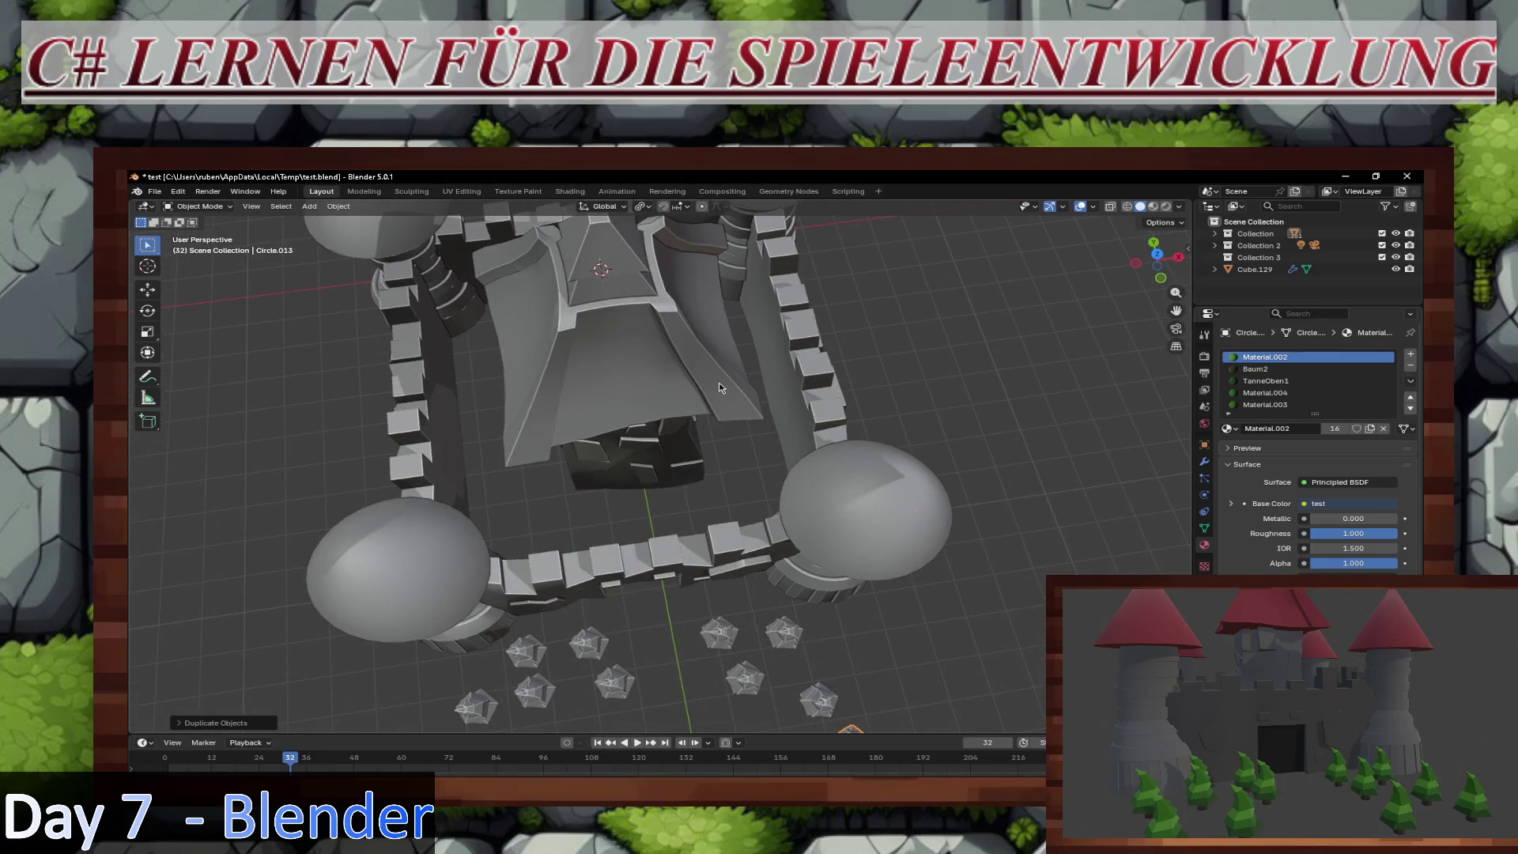
key("KP_7")
mouse_move(672, 307)
middle_mouse_down()
mouse_move(808, 458)
mouse_move(694, 387)
mouse_move(792, 545)
middle_mouse_up()
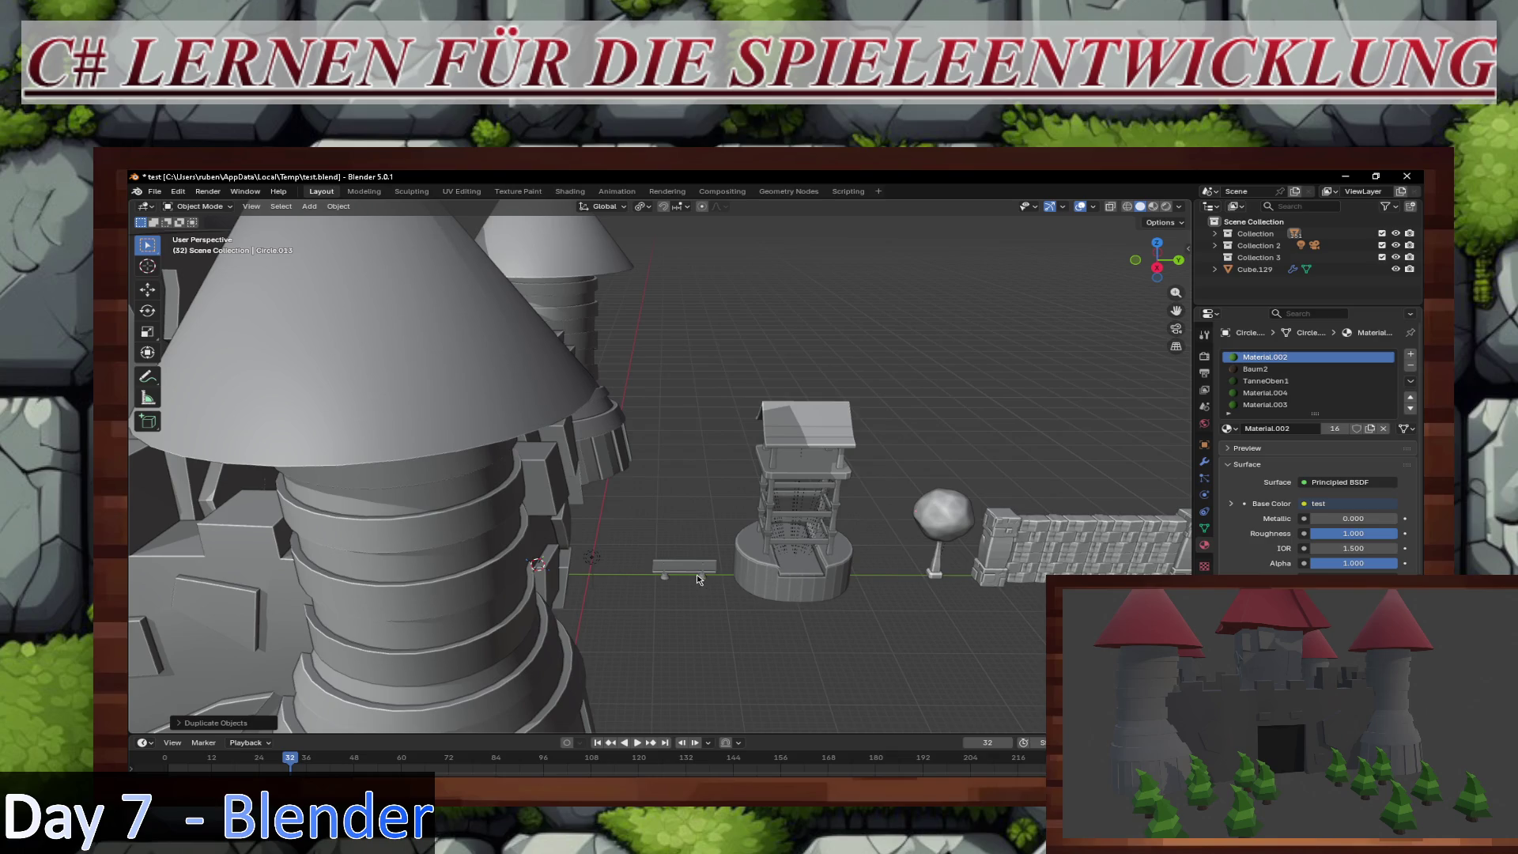
mouse_move(944, 567)
middle_mouse_down("shift")
mouse_move(842, 574)
mouse_move(906, 566)
mouse_move(900, 550)
middle_mouse_up("shift")
Step: Box-select all the stone wall pieces and join them into one object
left_click(907, 546)
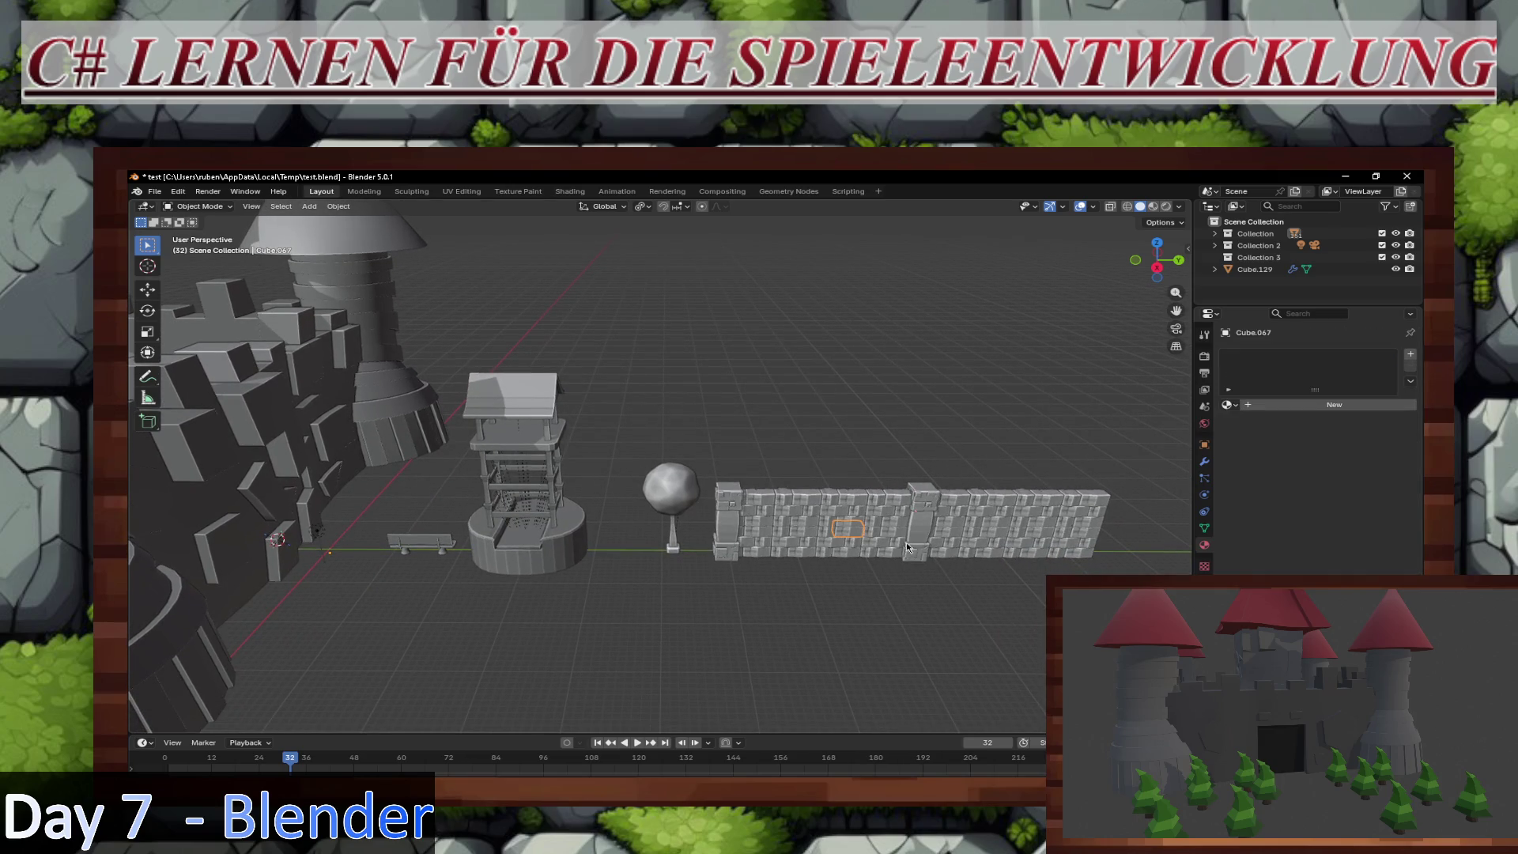
middle_click_drag(771, 569, 740, 508)
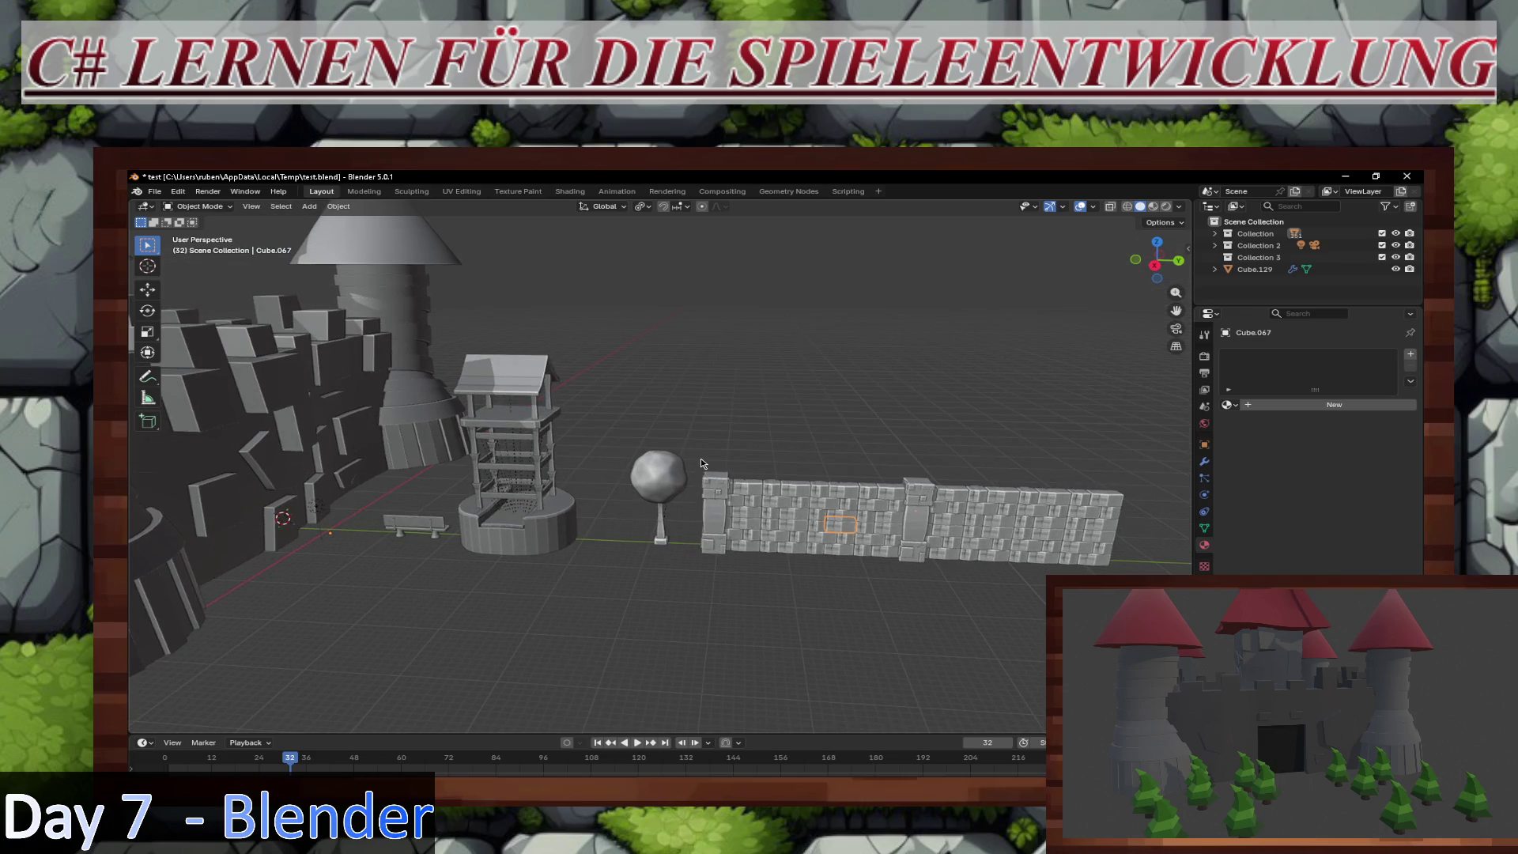
left_click_drag(703, 464, 1134, 577)
right_click(837, 526)
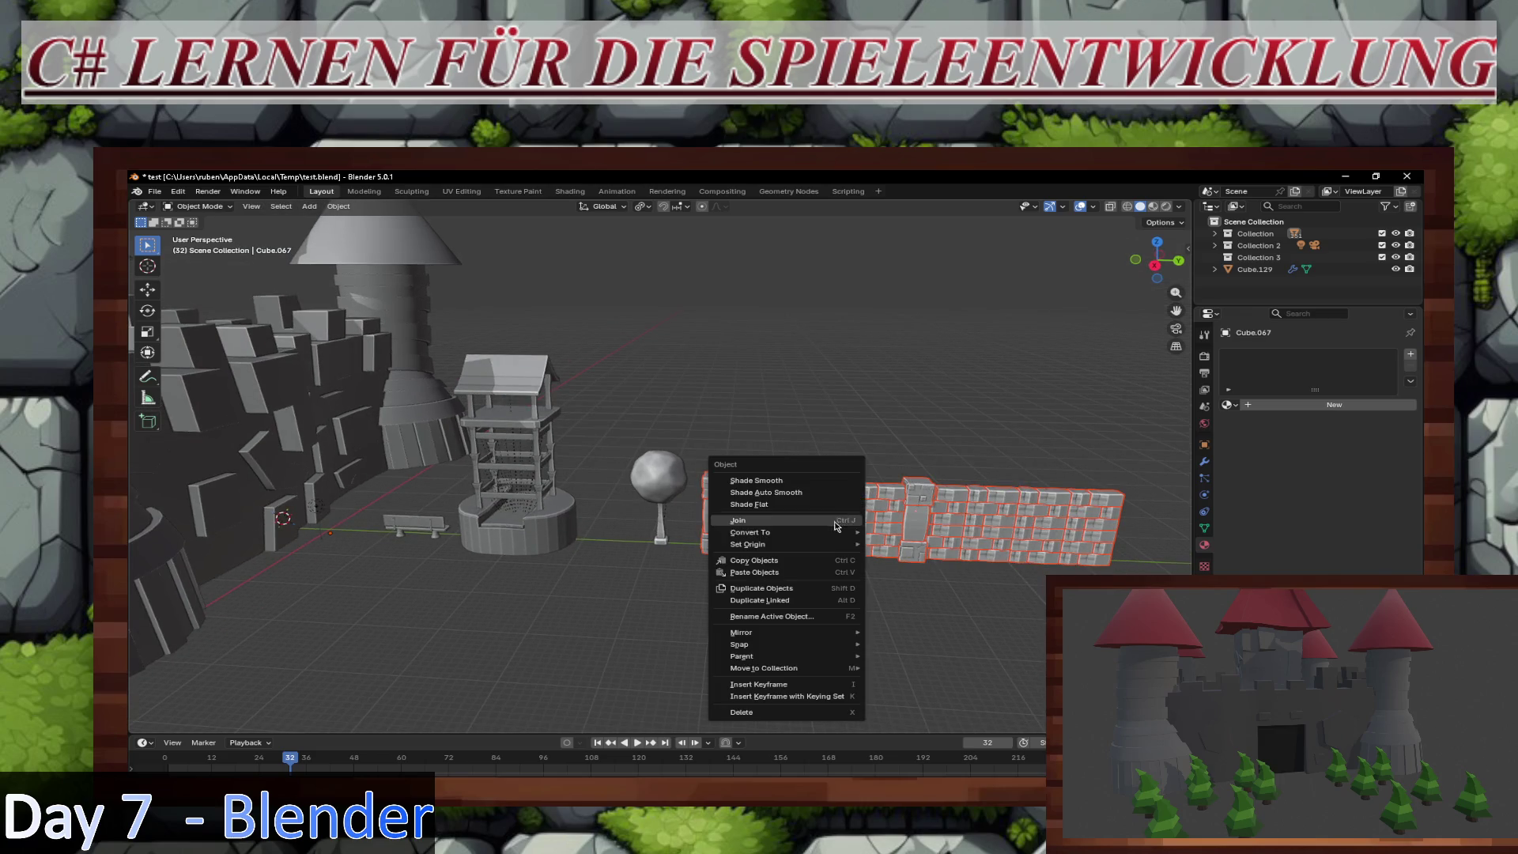
left_click(836, 526)
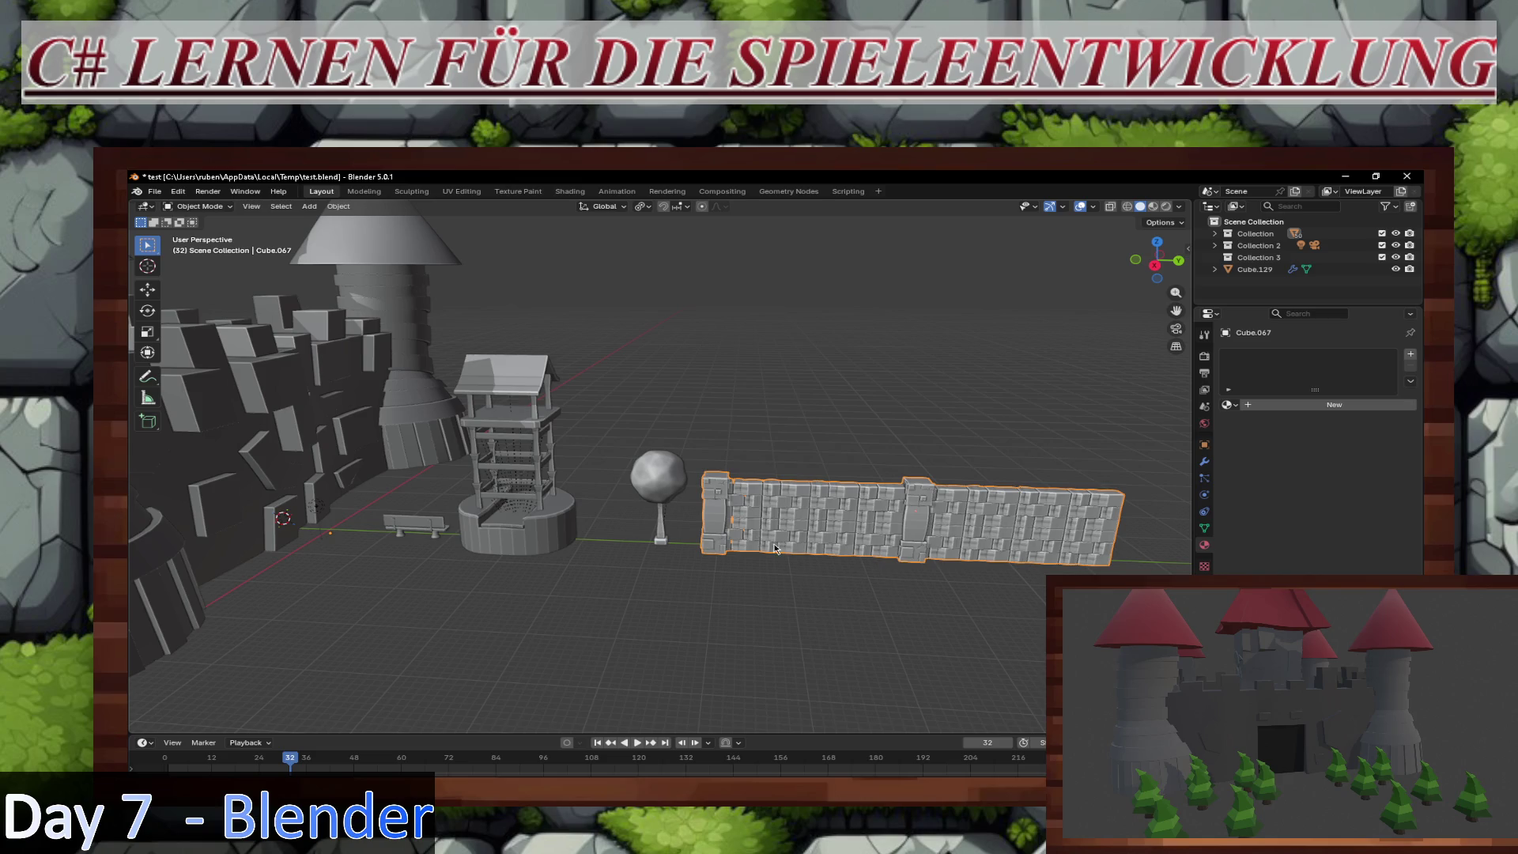
Step: Start moving the joined wall in top view, cancel to leave it in place, and select the bench
middle_click_drag(774, 547, 820, 570)
key("KP_7")
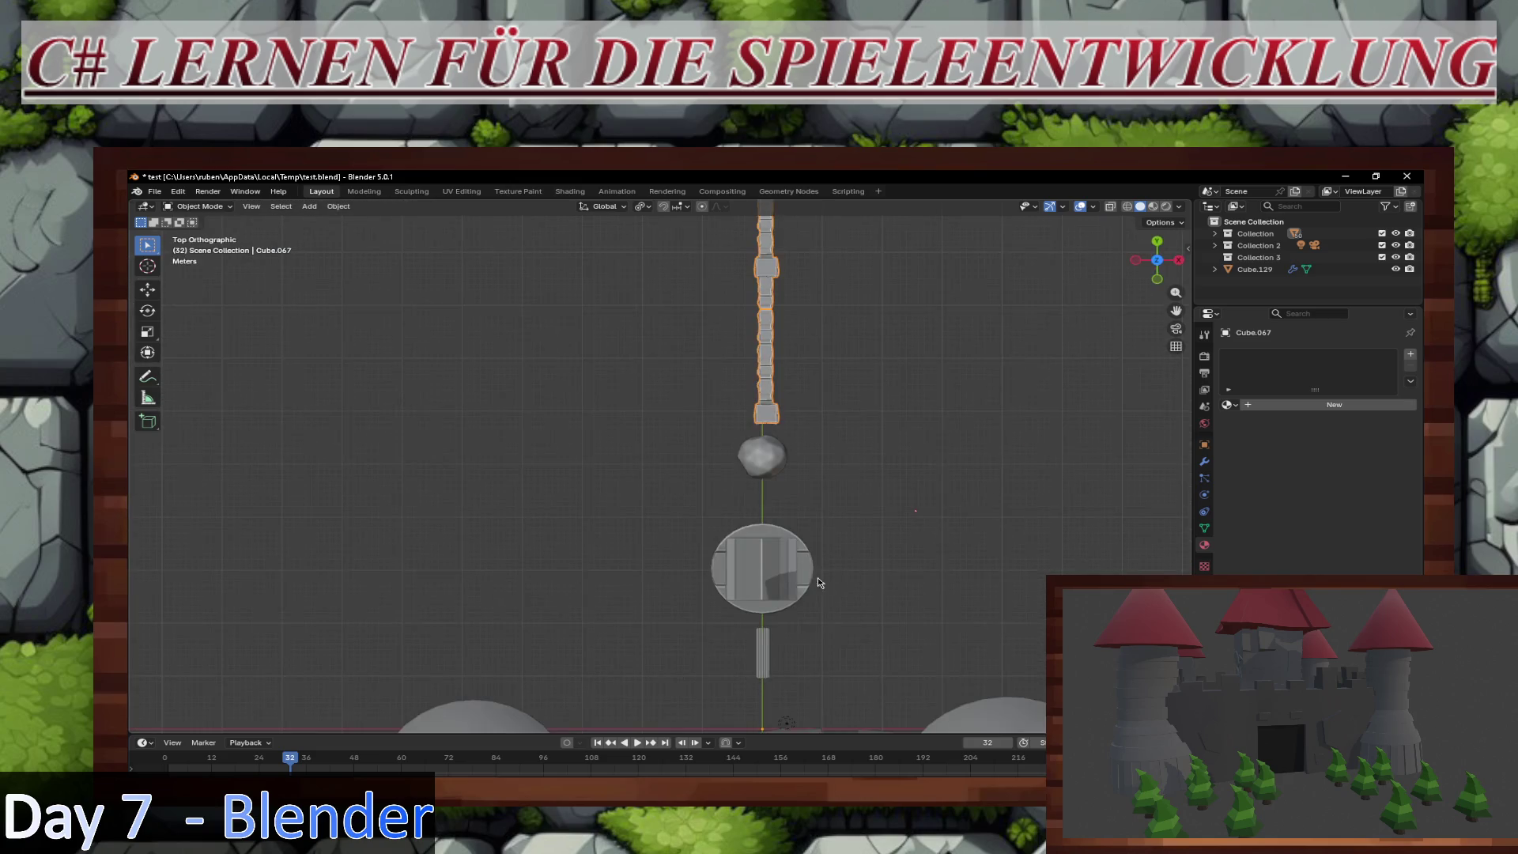
scroll(810, 581, "down", 5)
middle_click_drag(789, 599, 812, 503, "shift")
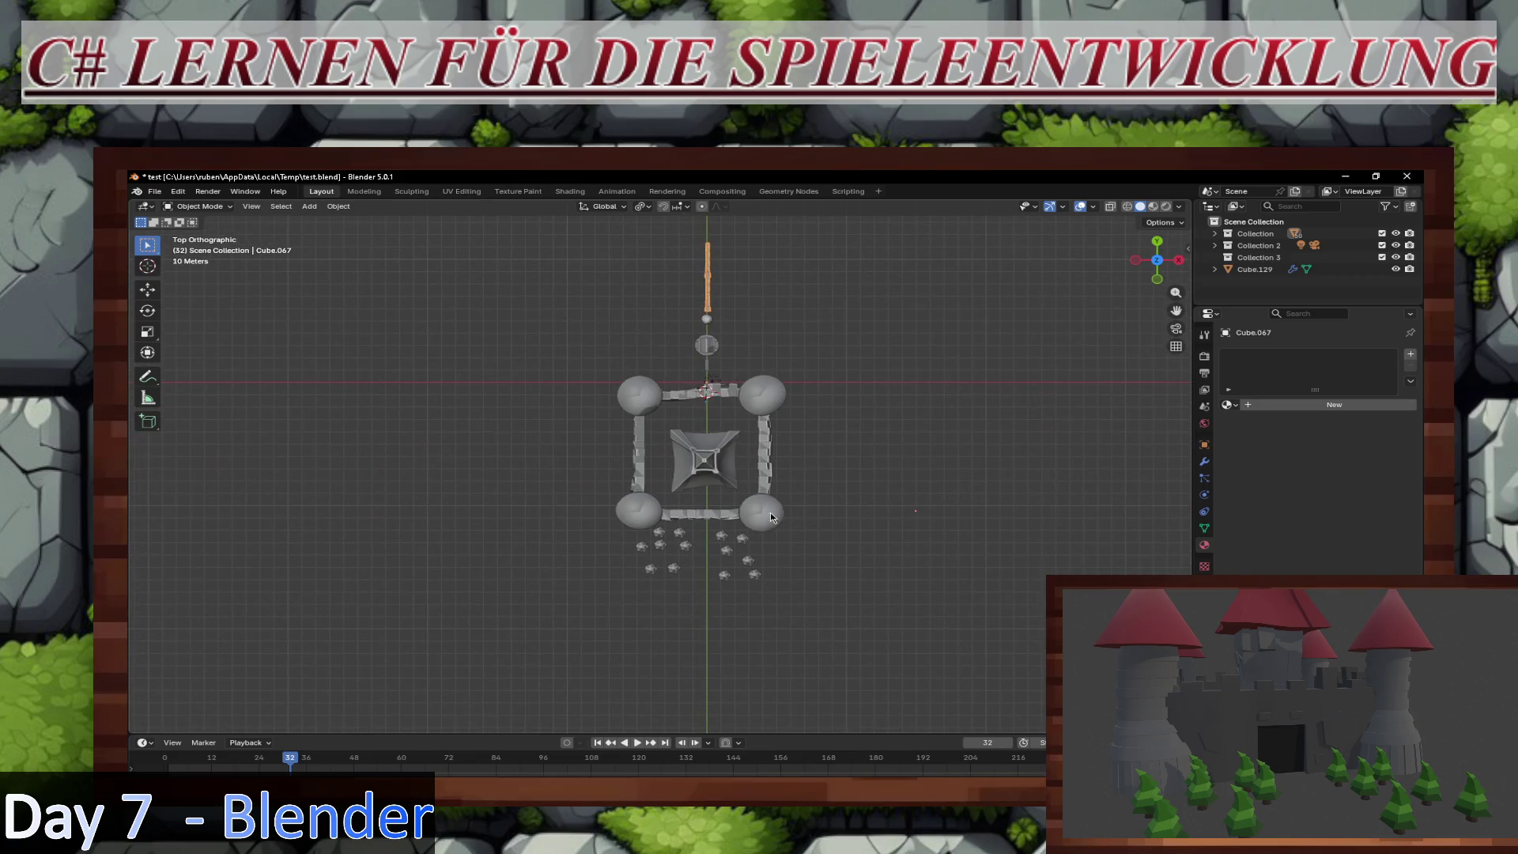
key("g")
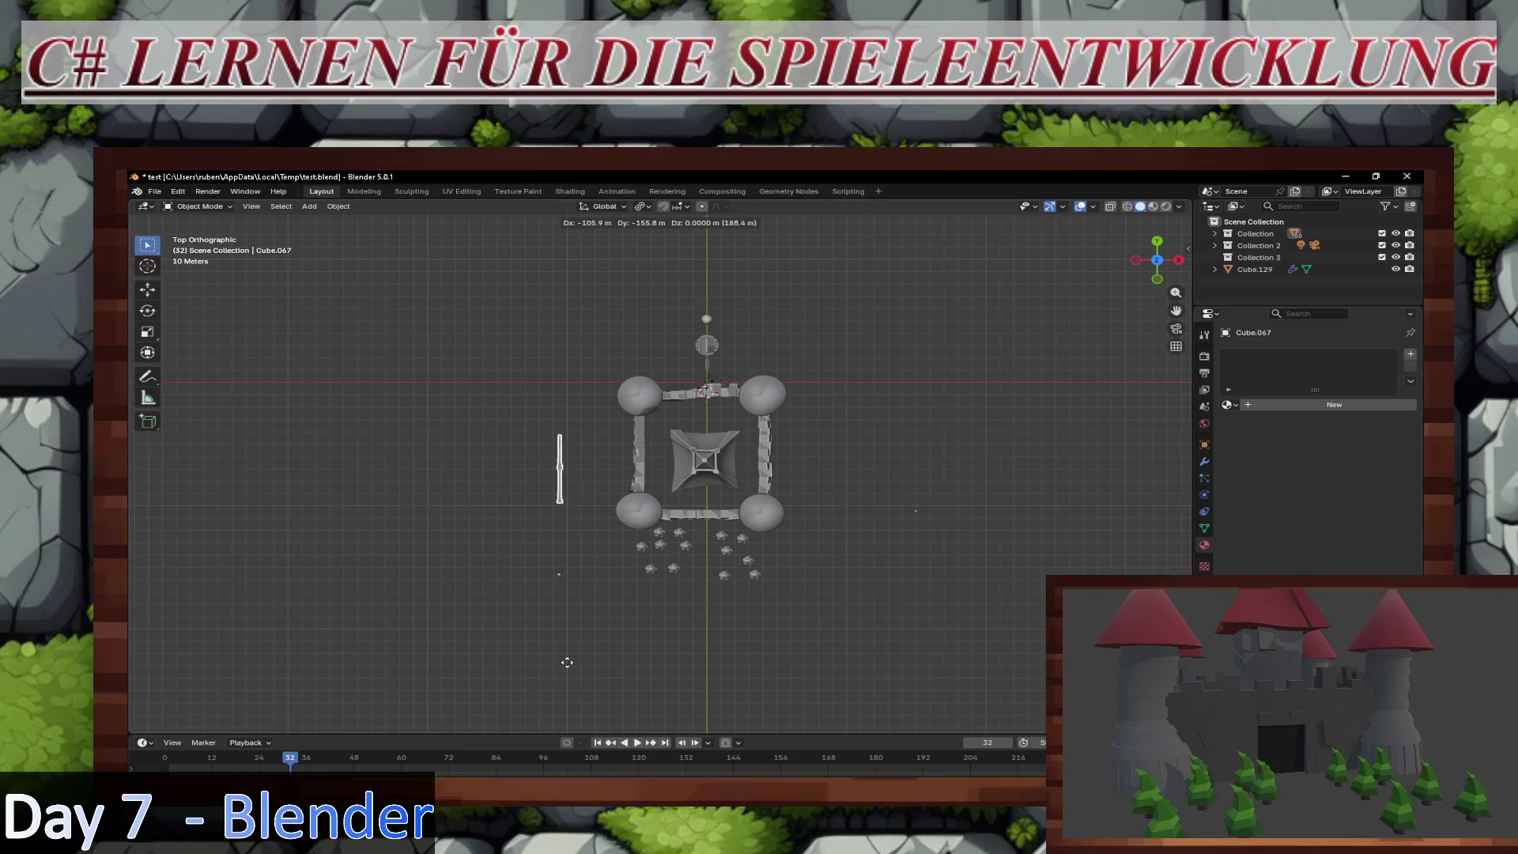
right_click(573, 652)
middle_click_drag(886, 530, 814, 528)
left_click(824, 513)
Step: Select the bench and adjust its height by moving it along Z
left_click(773, 519)
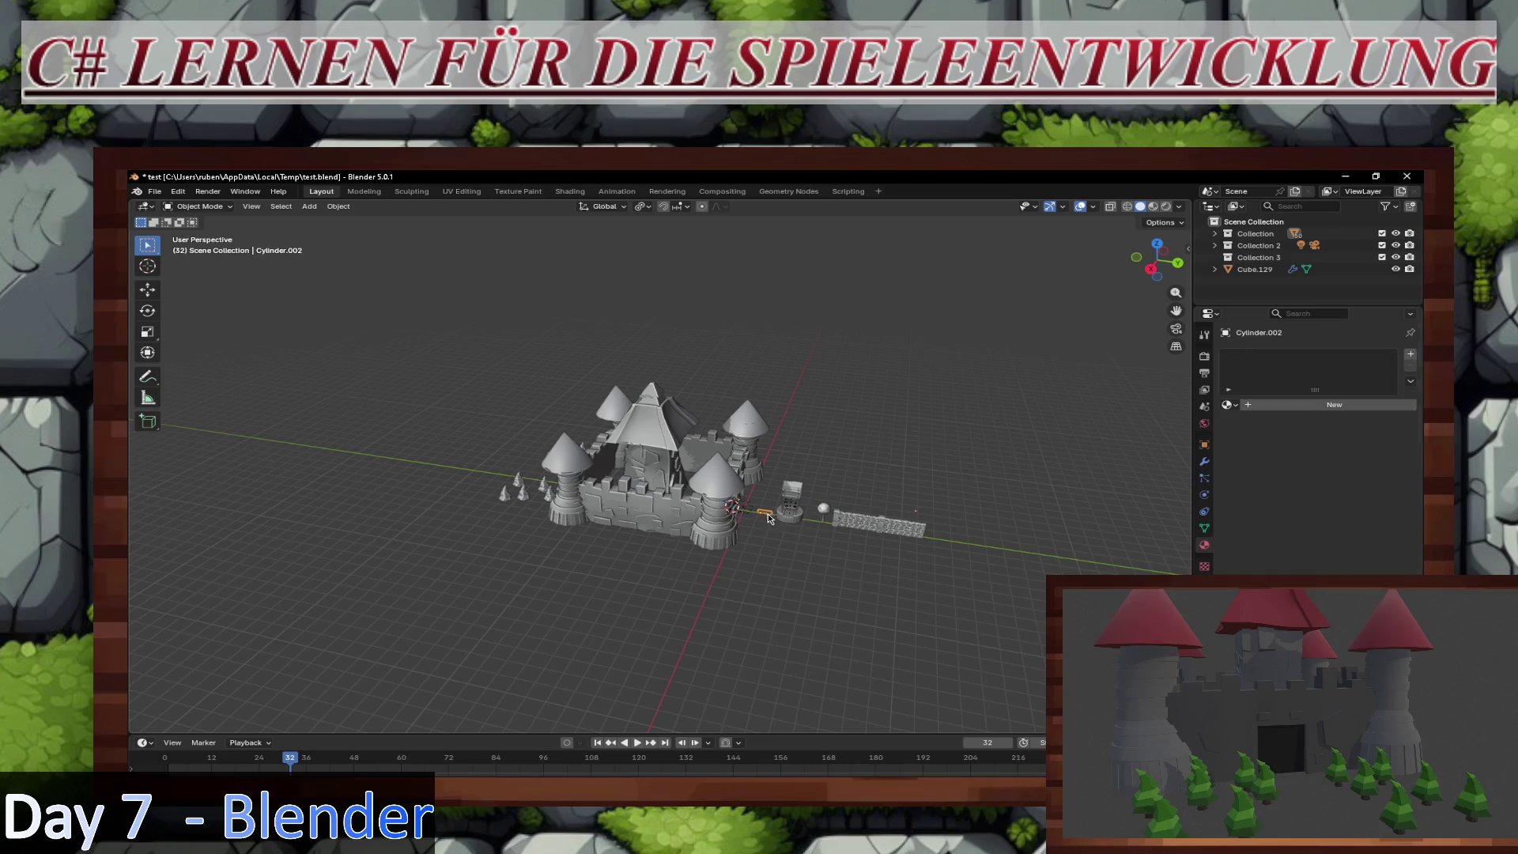
scroll(844, 586, "up", 5)
middle_click_drag(832, 600, 964, 641)
key("g")
key("z")
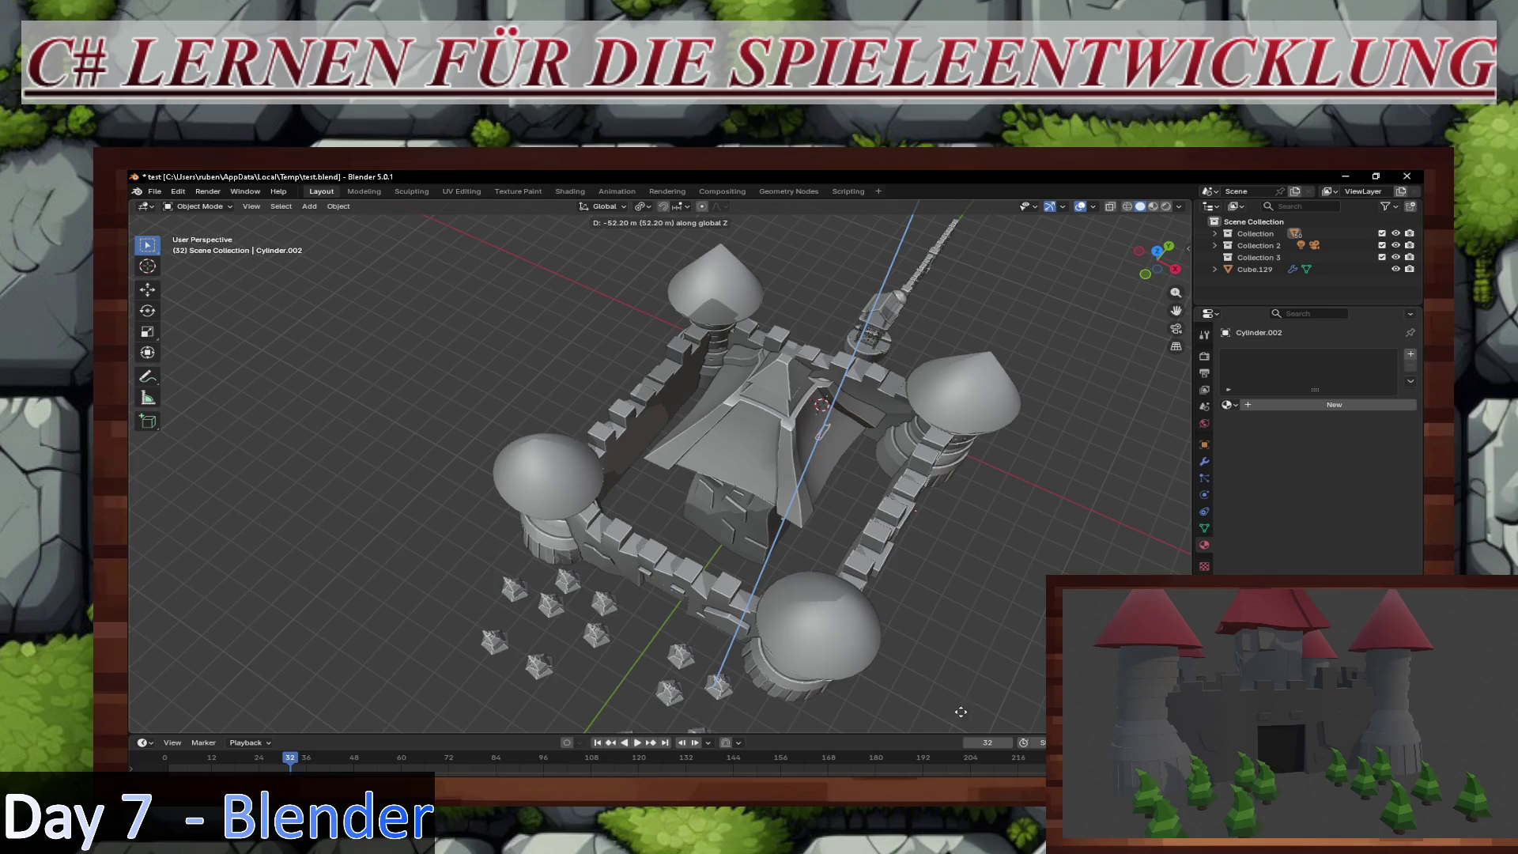
left_click(832, 600)
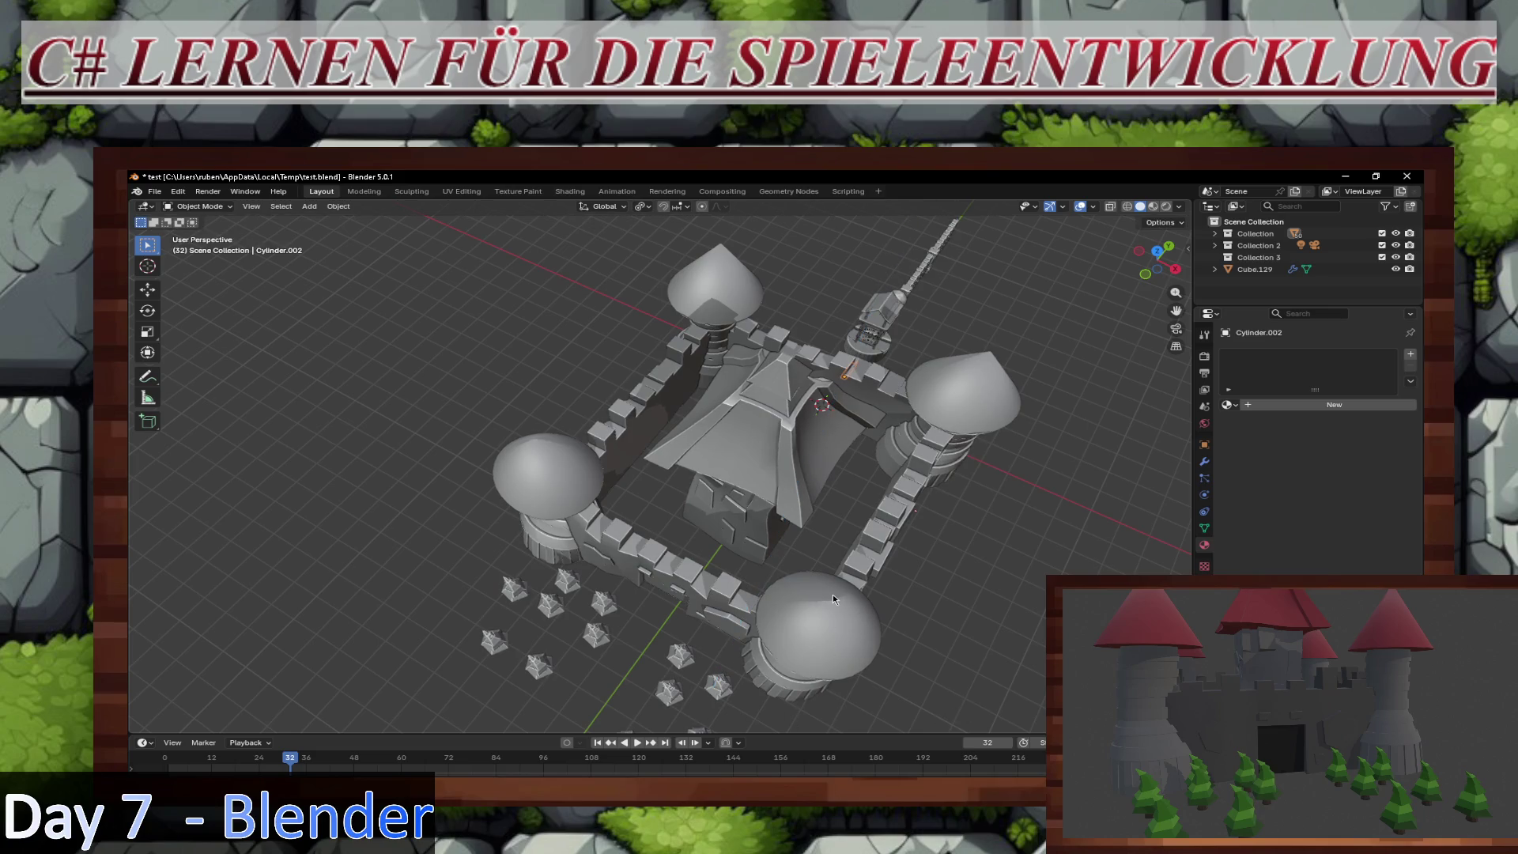
Step: In top view, move the bench in front of the gate, rotate it 90° about Z, and start repositioning it
key("KP_7")
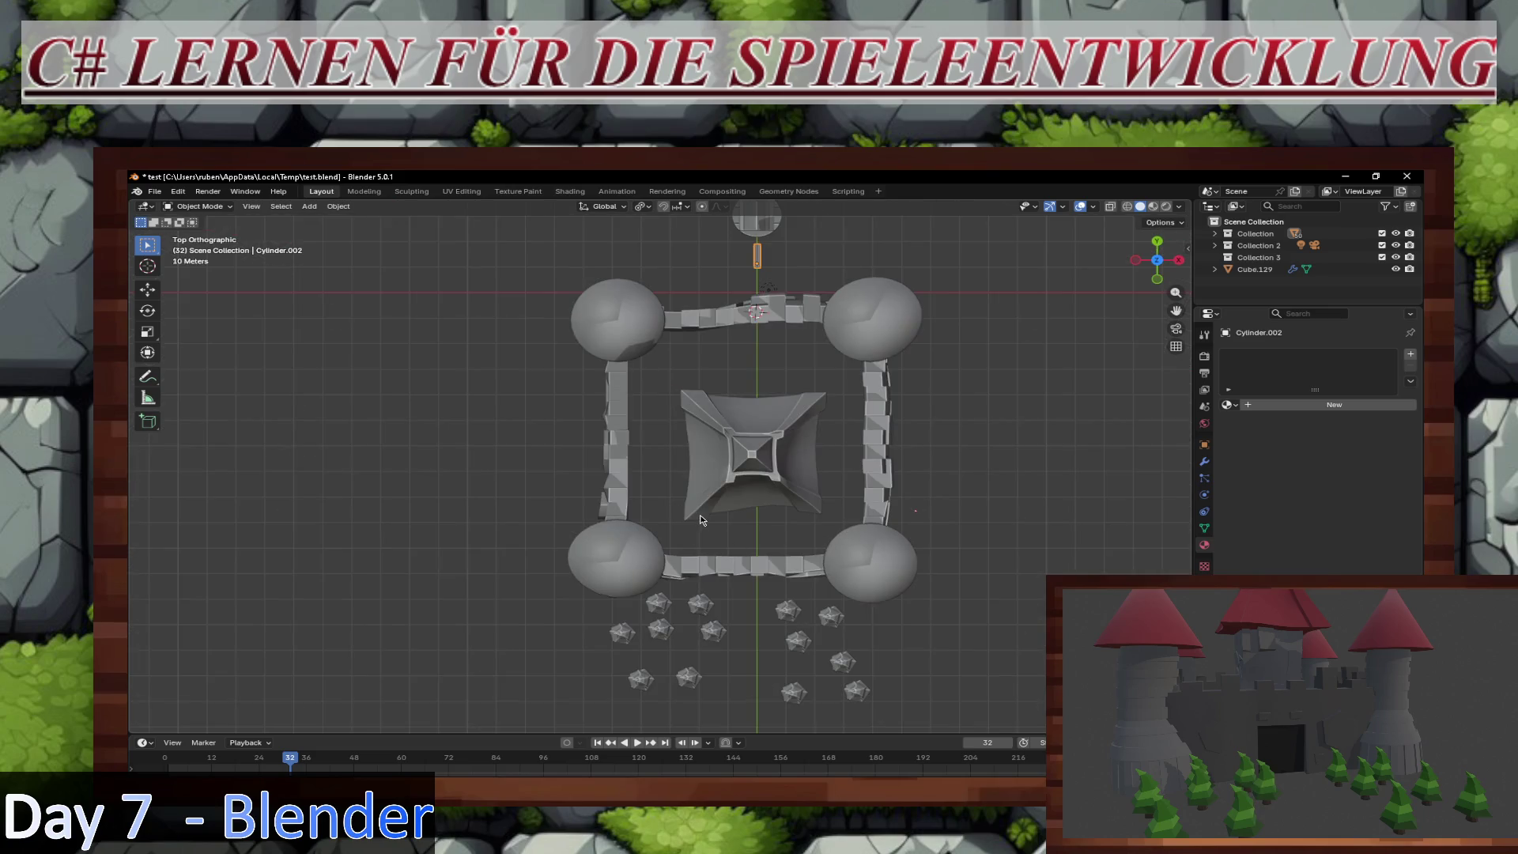
scroll(705, 520, "down", 1)
key("g")
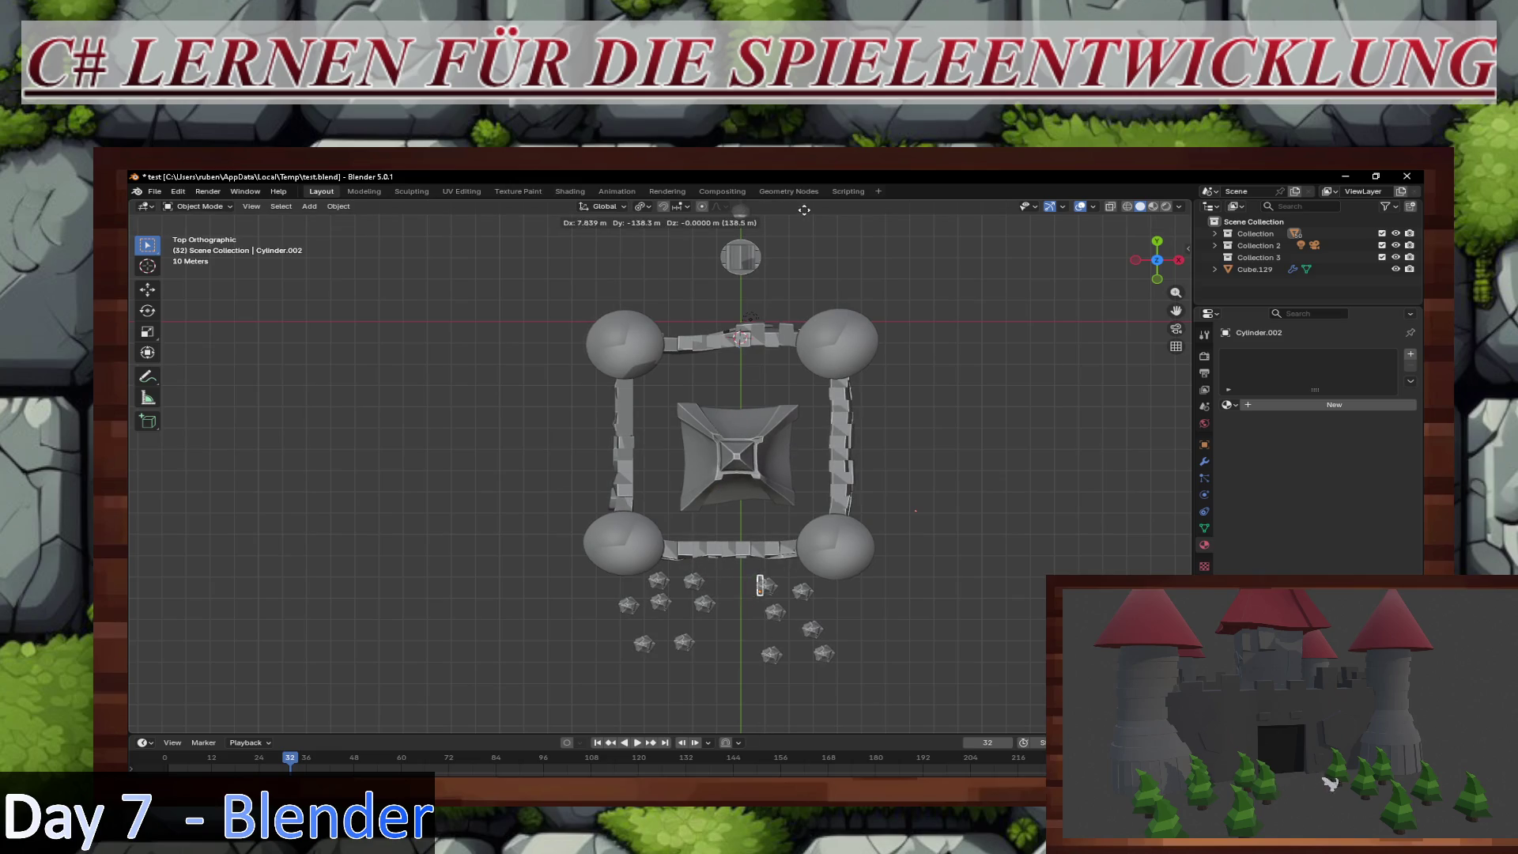
left_click(801, 727)
key("r")
key("z")
type("90")
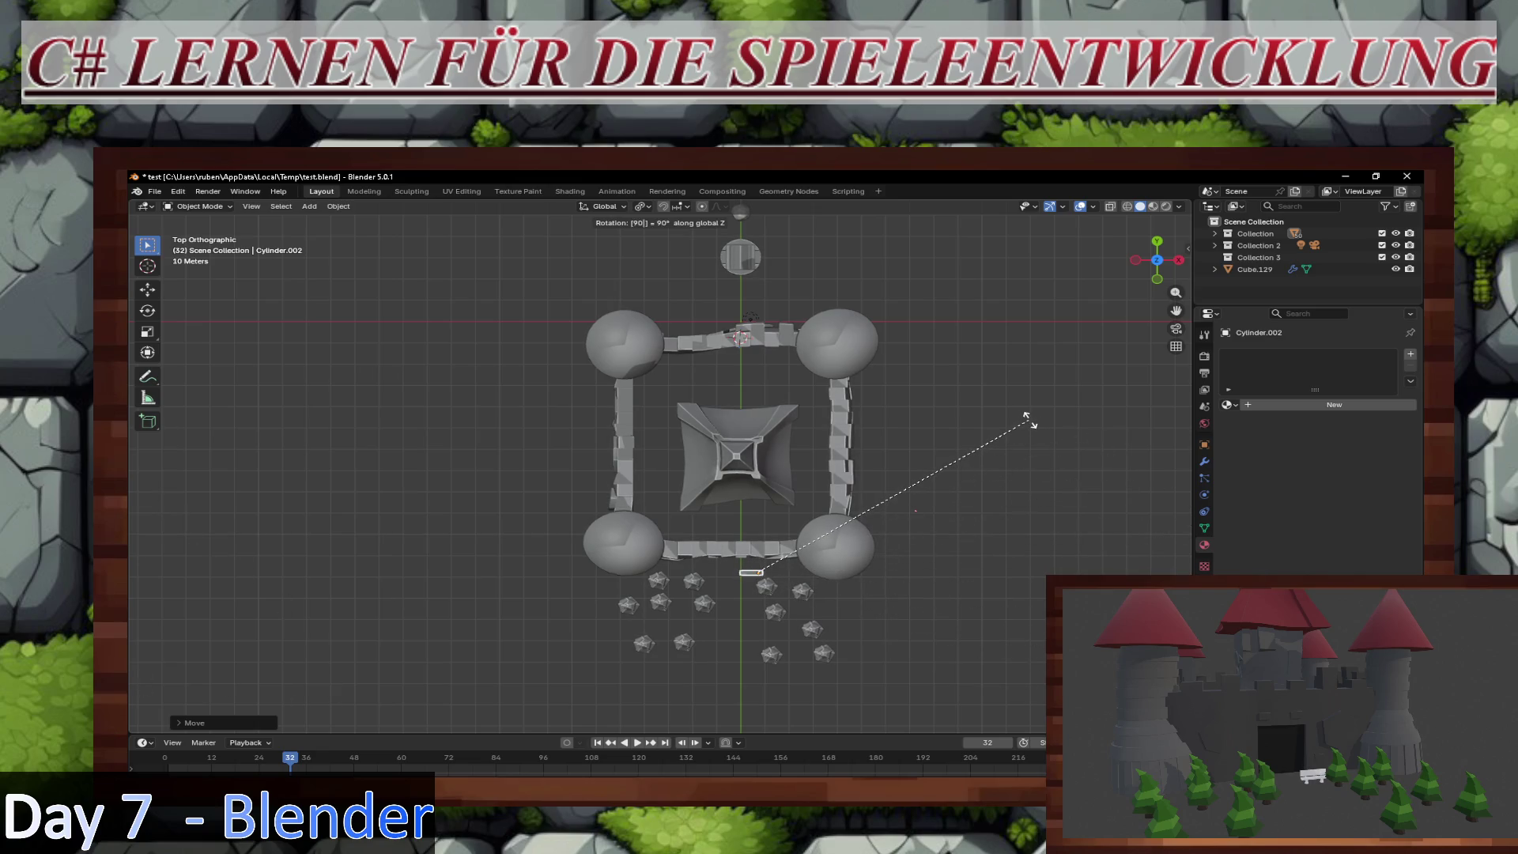
left_click(1029, 423)
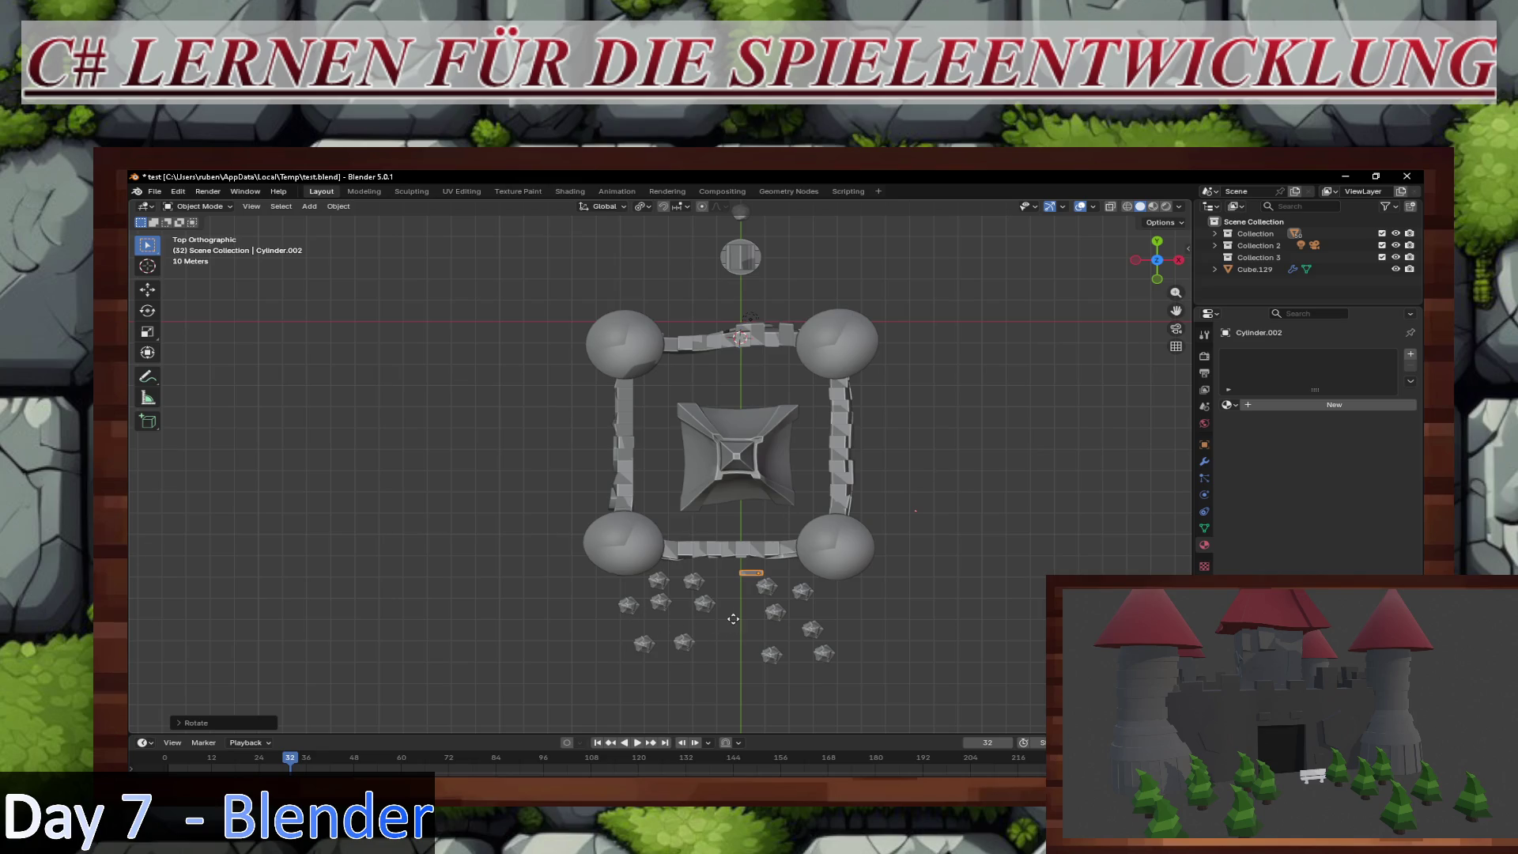
key("g")
key("z")
key("z")
key("z")
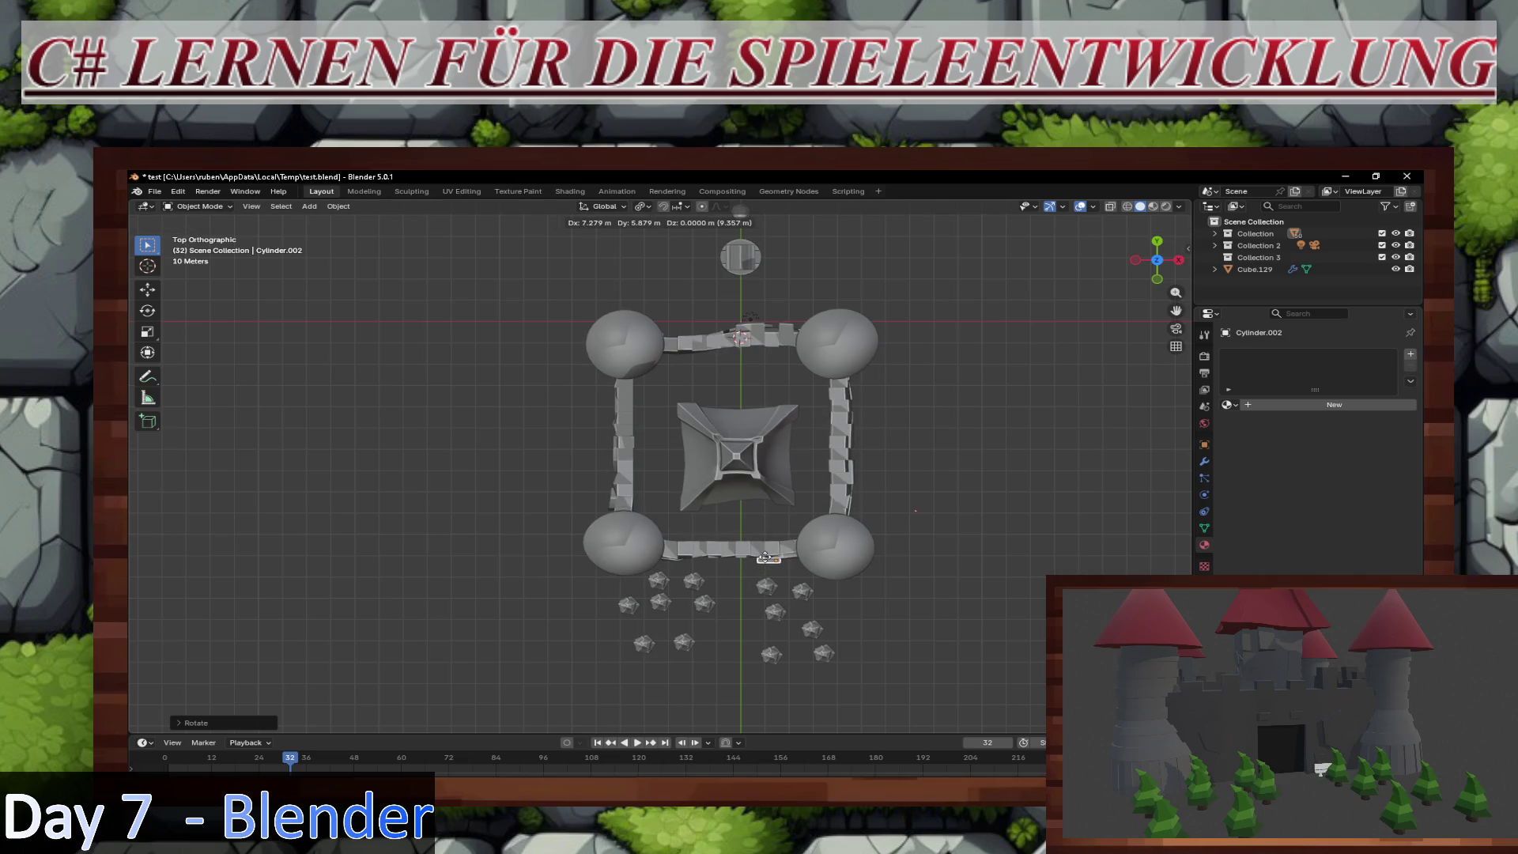
left_click(765, 557)
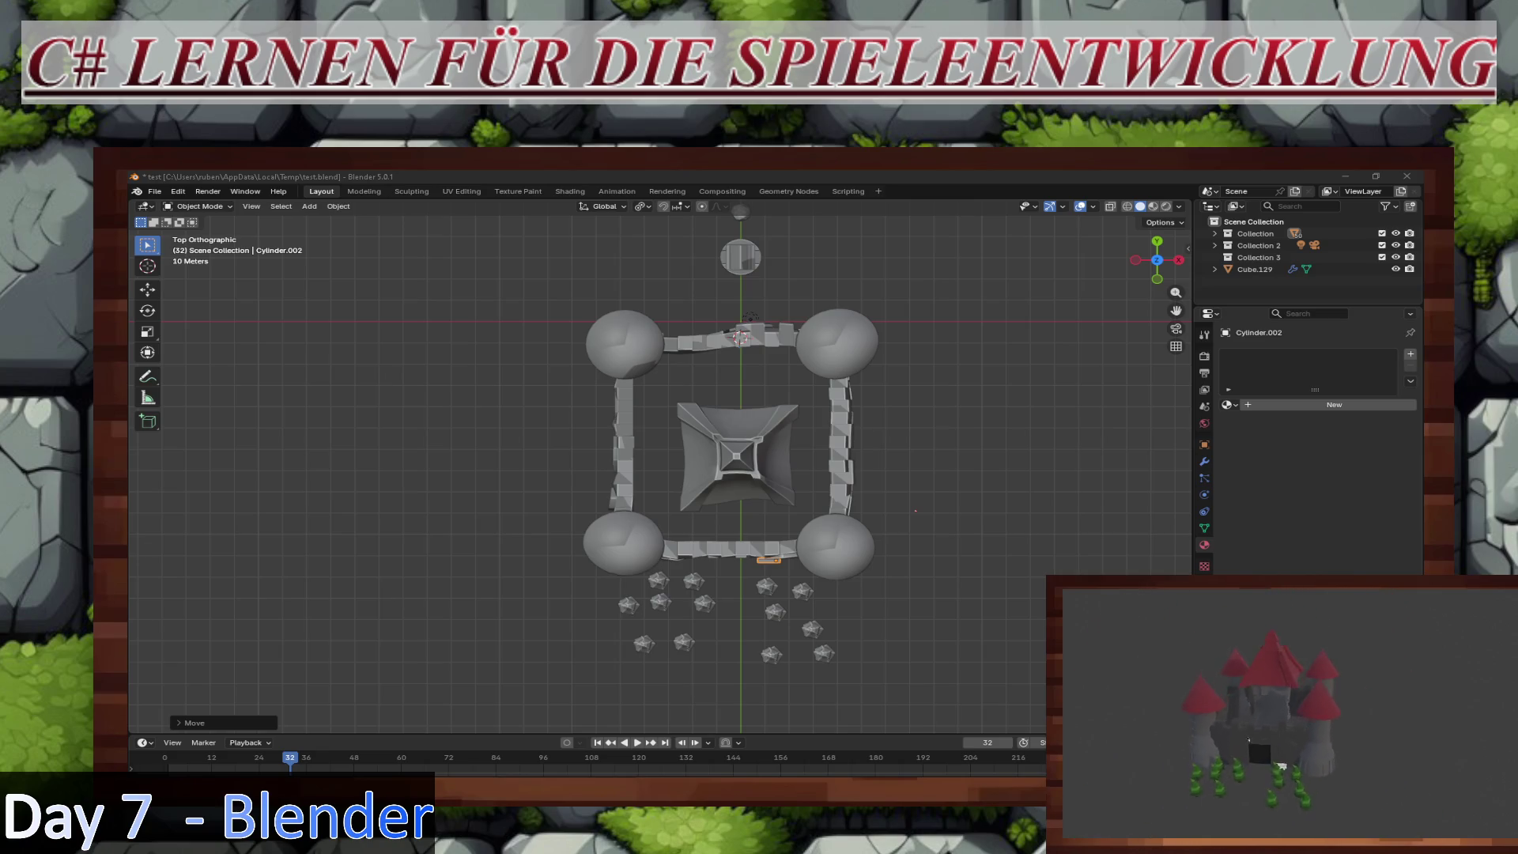
key("ctrl+z")
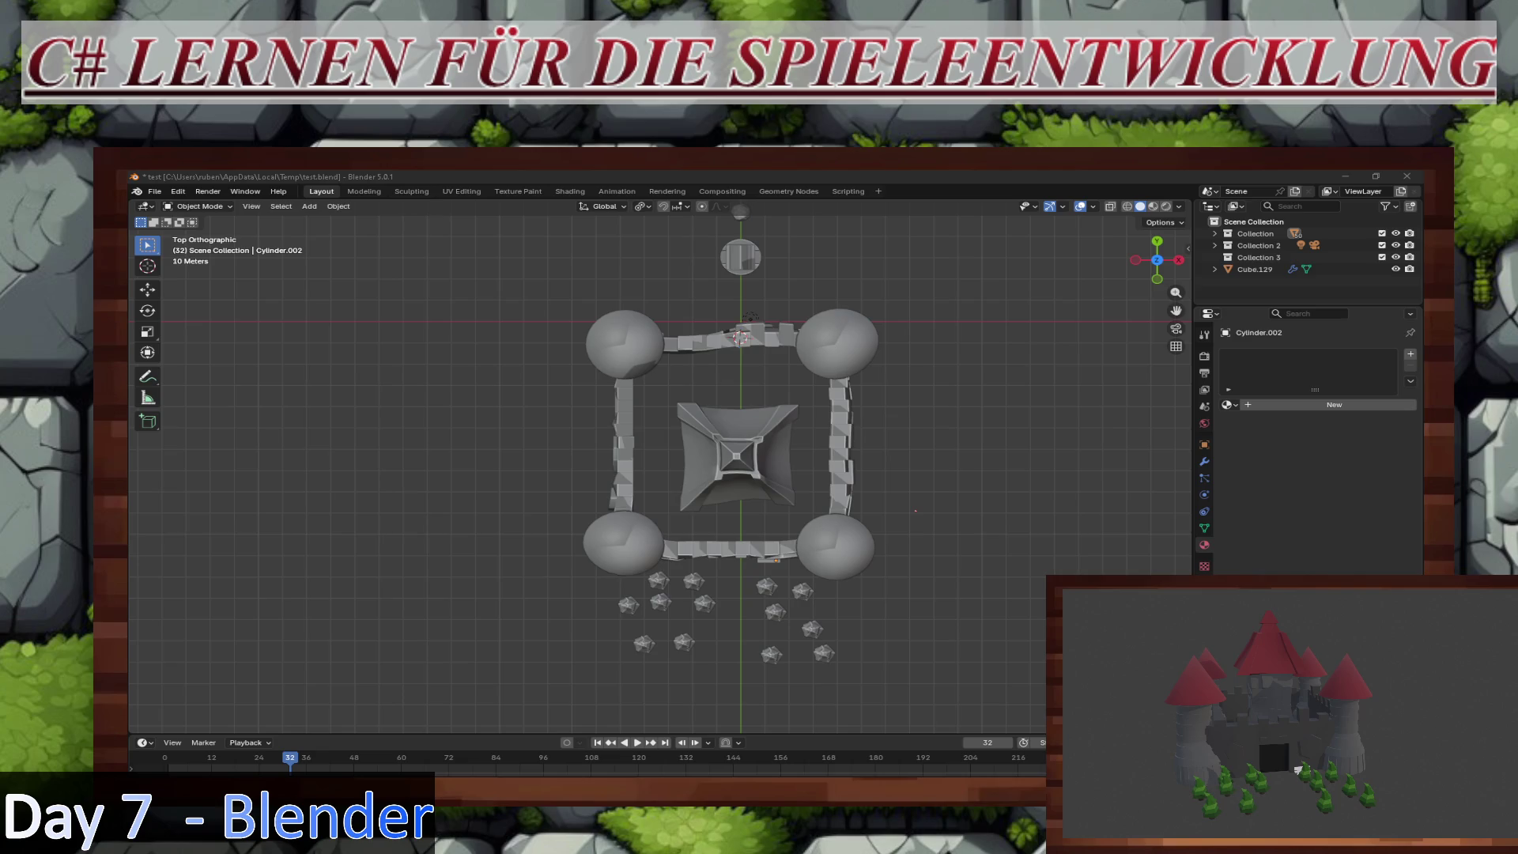
Step: Save the castle scene as text.blend with Ctrl+S and orbit to a perspective view
left_click(910, 463)
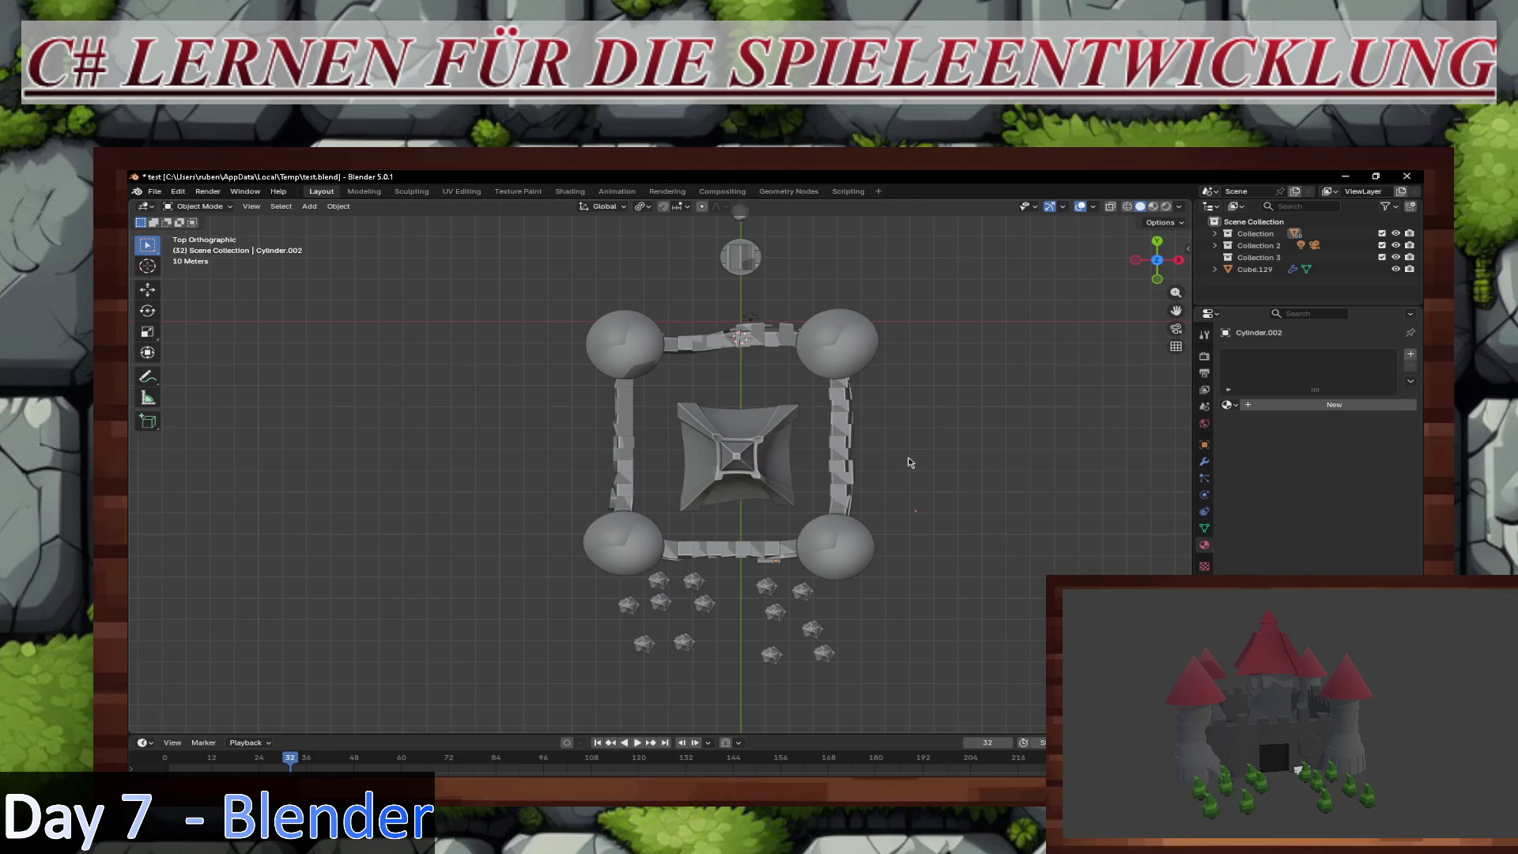
key("ctrl+s")
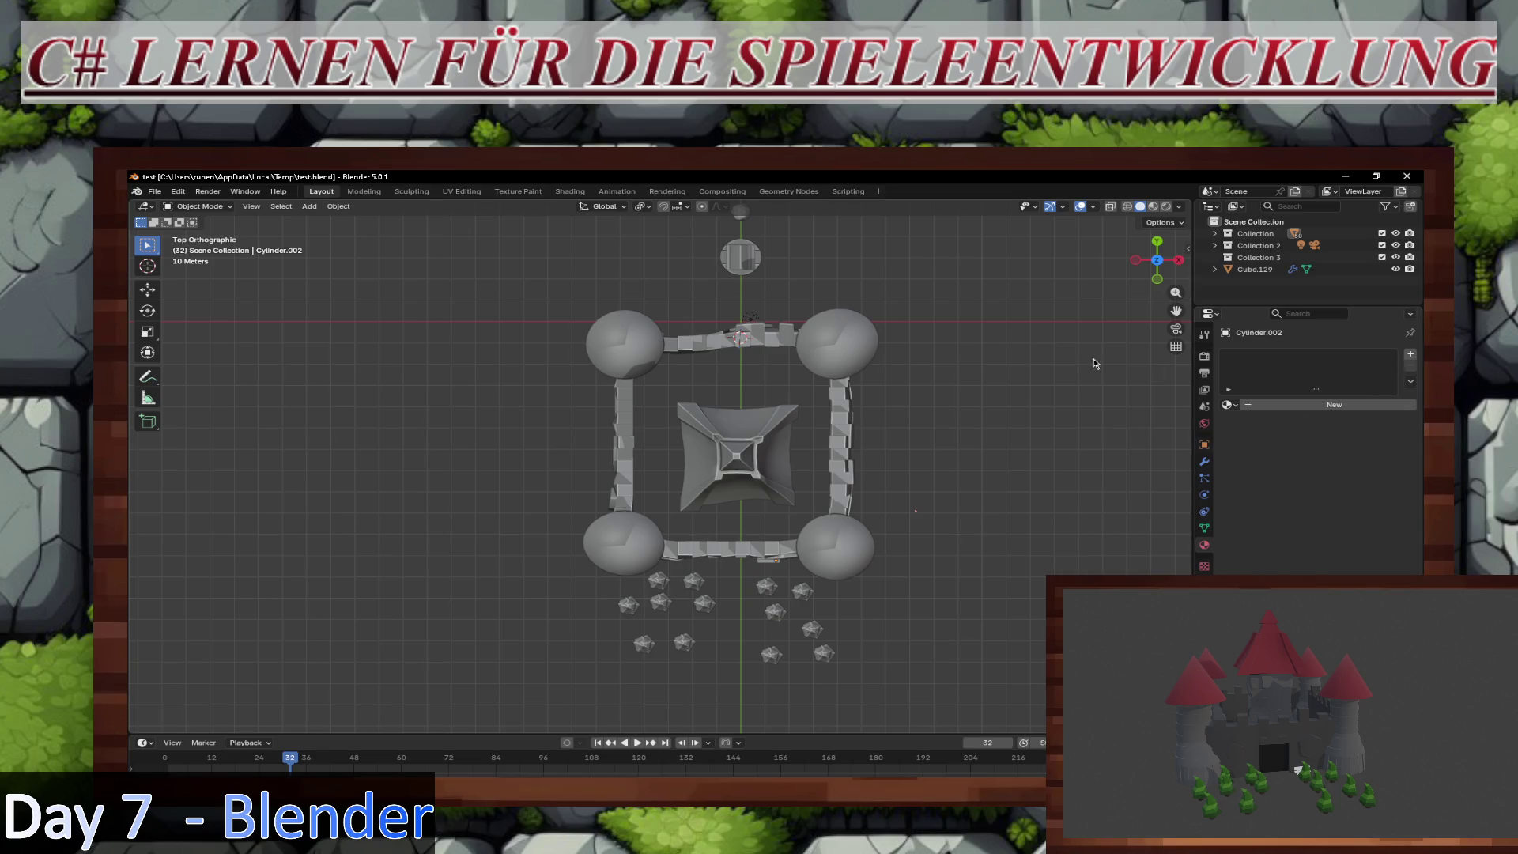
mouse_move(955, 367)
middle_mouse_down()
mouse_move(978, 372)
mouse_move(1003, 272)
mouse_move(961, 296)
middle_mouse_up()
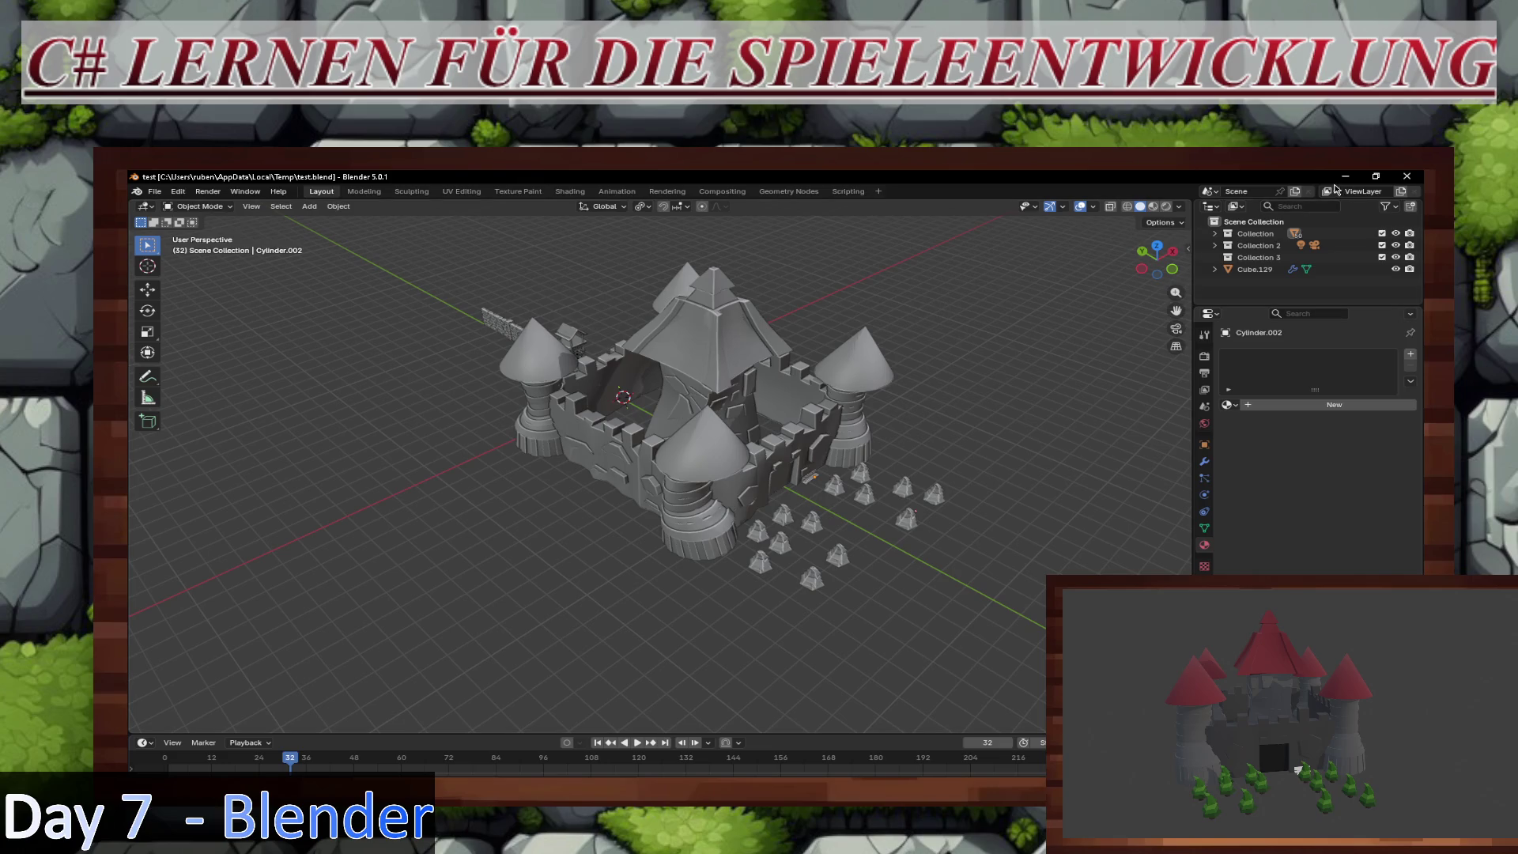